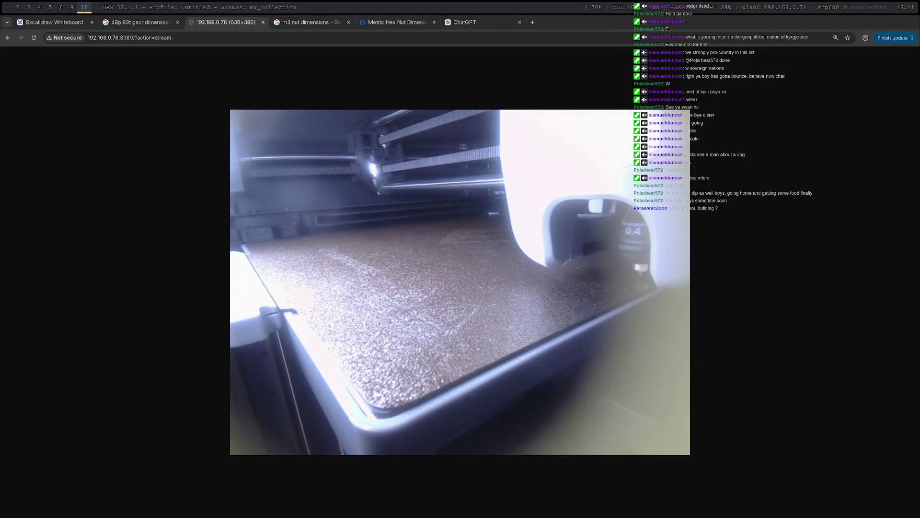
Leave the browser's printer camera stream and switch to the FreeCAD workspace with the connector model.
key("super+1")
key("super+2")
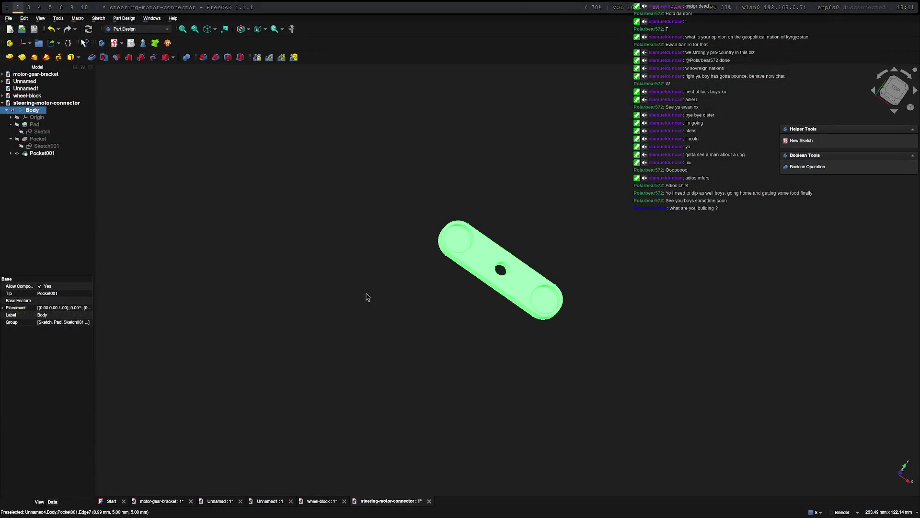
Select Pocket001, expand it, and open its centre-hole Sketch002 with the 4 mm circle in Sketcher.
left_click(51, 156)
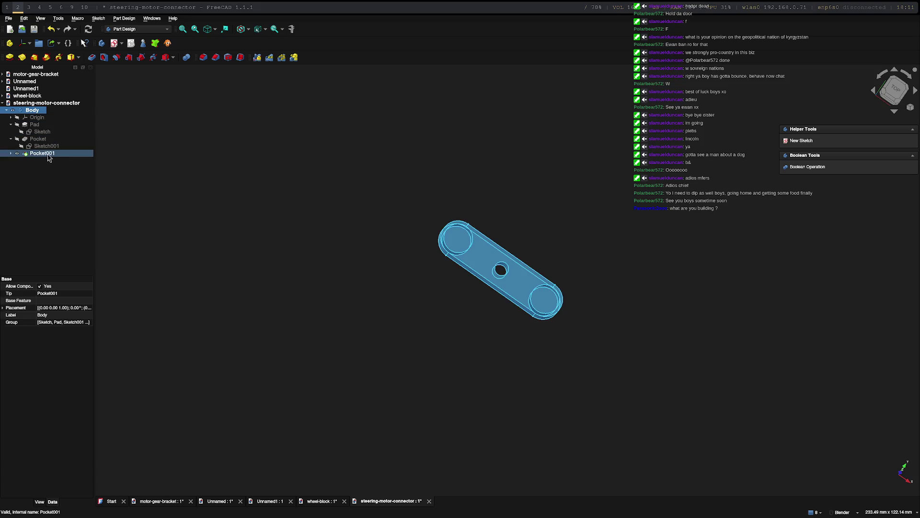
left_click(49, 156)
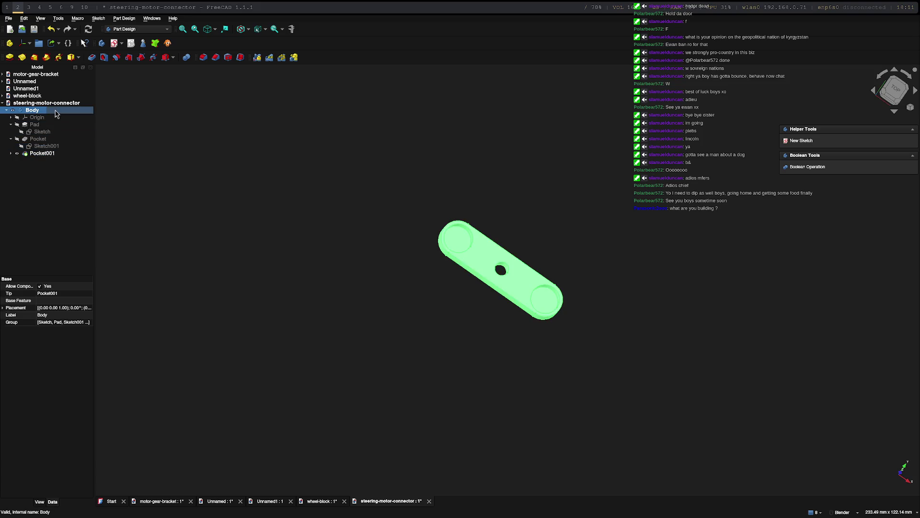
left_click(69, 154)
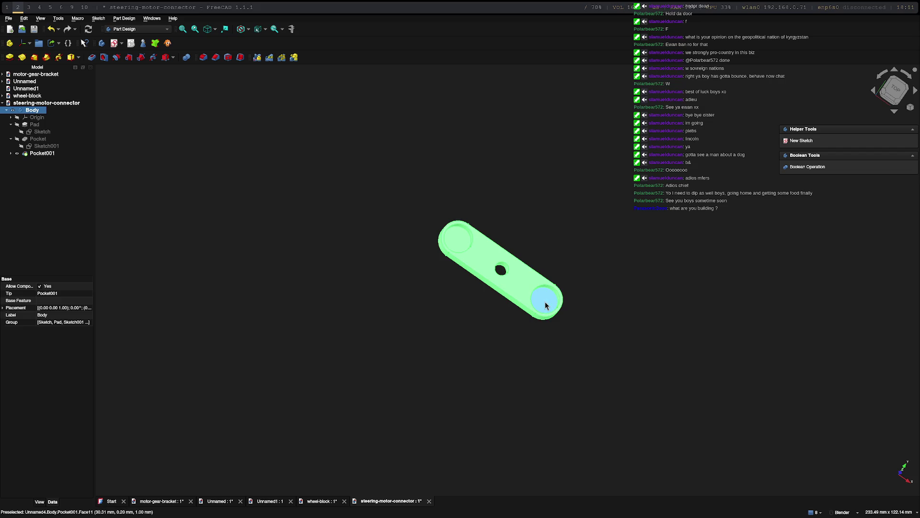
left_click(458, 242)
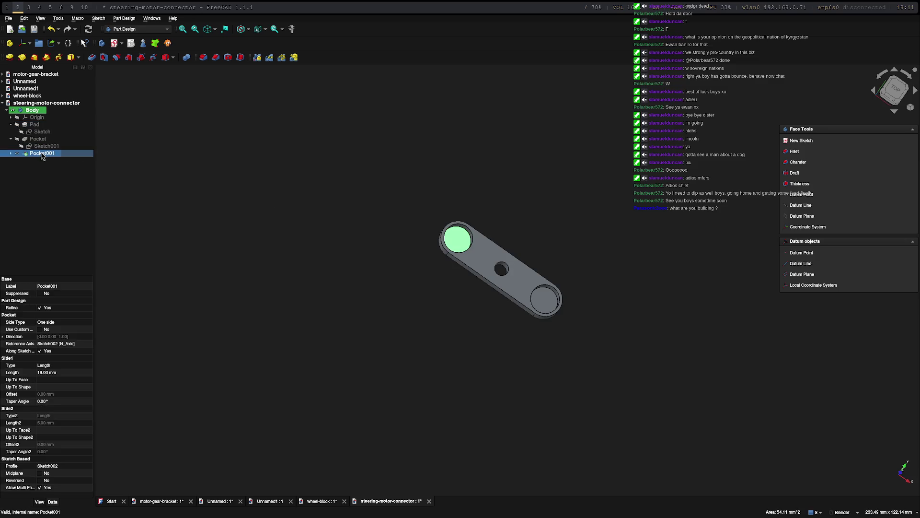
left_click(11, 153)
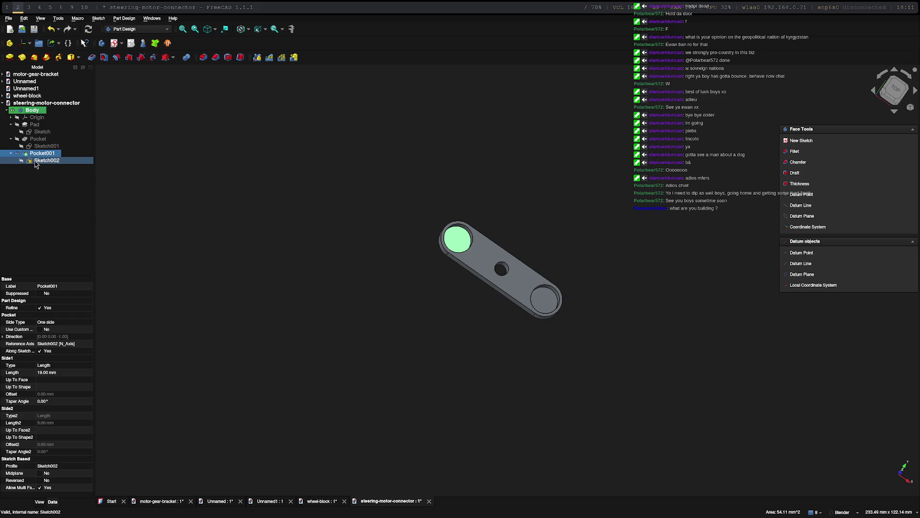
double_click(35, 163)
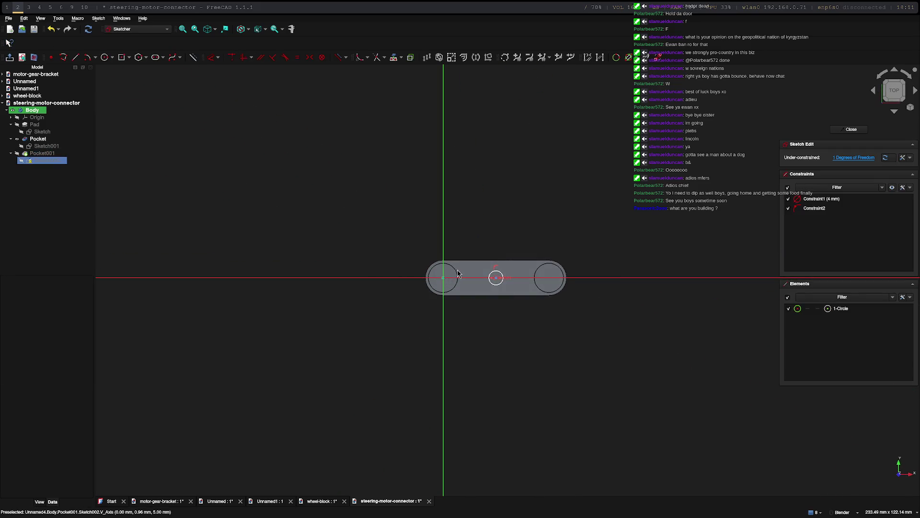
Change the centre circle's diameter constraint from 4 mm to 5.5 mm and close the sketch.
key("Escape")
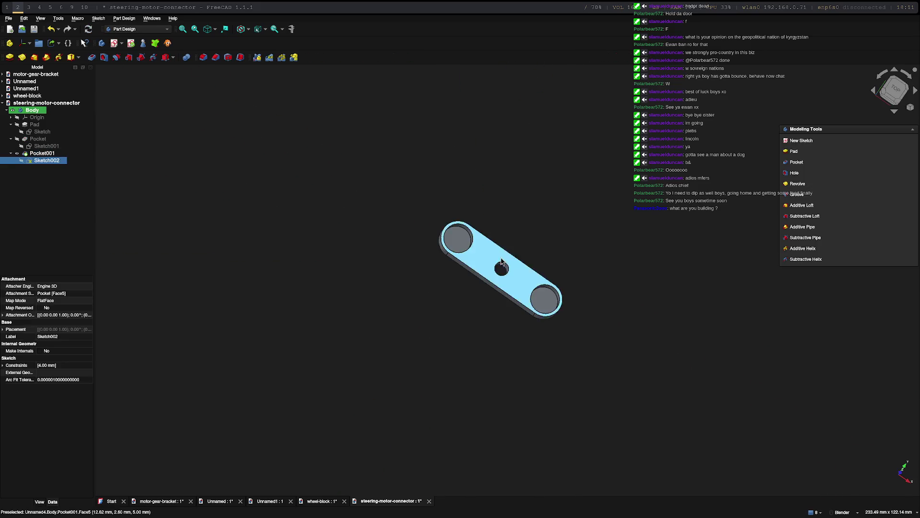
double_click(54, 161)
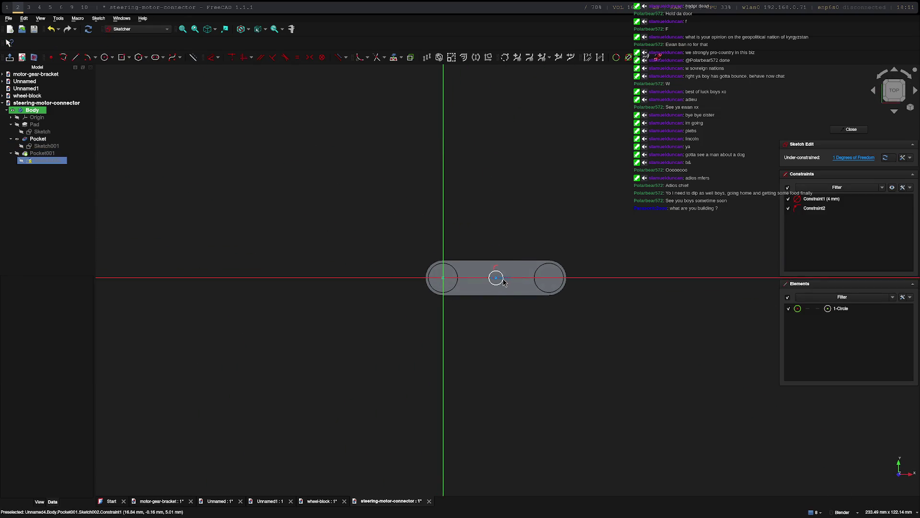
double_click(502, 278)
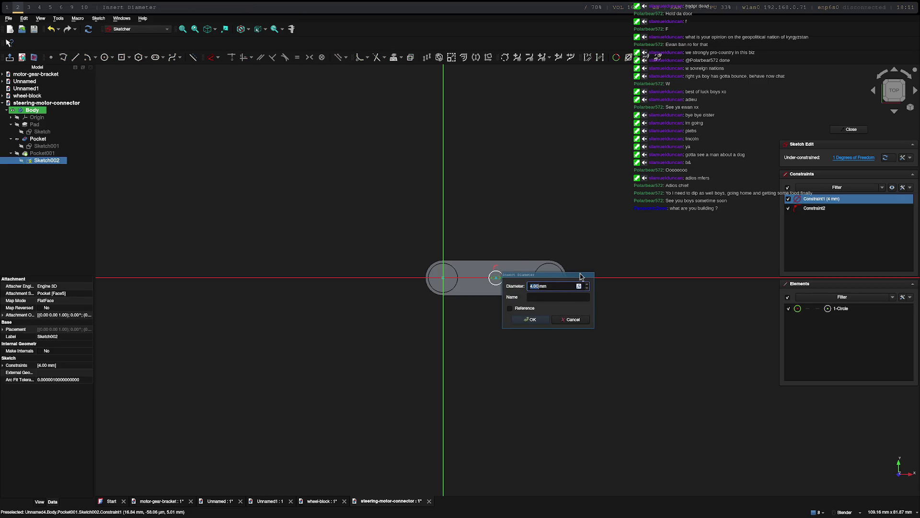
type("5.5")
key("Return")
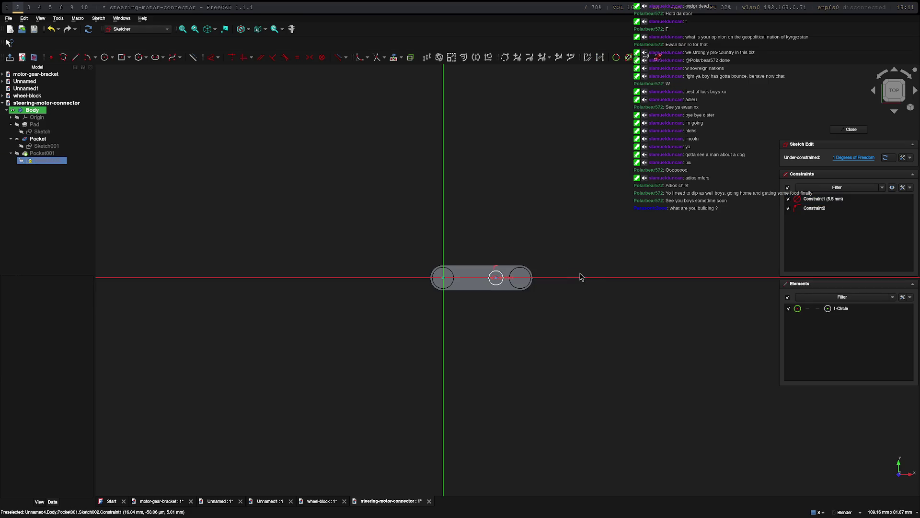
scroll(525, 298, "up", 4)
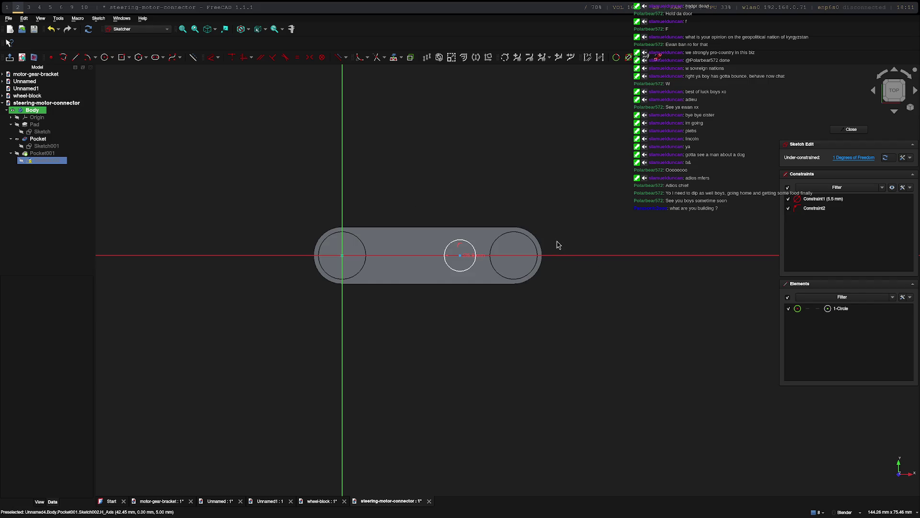
left_click(609, 260)
left_click(851, 129)
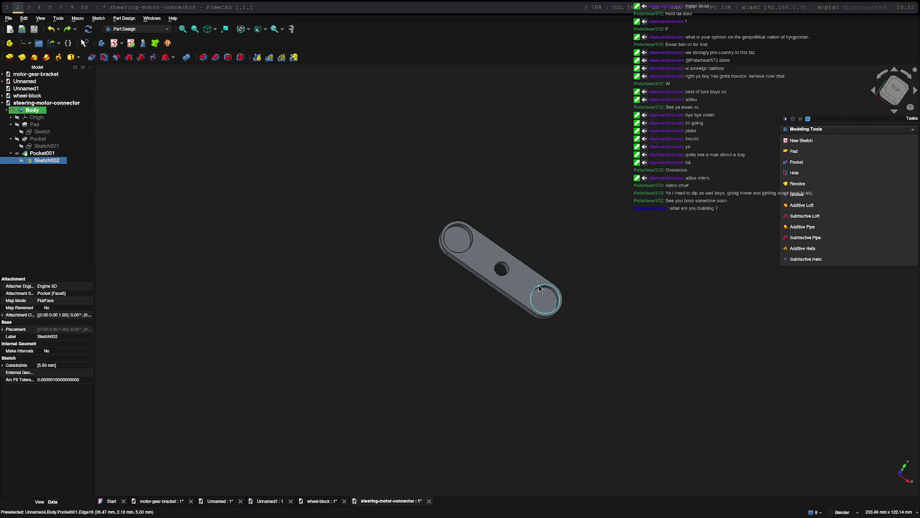
Reopen Sketch002, try dragging the centre hole circle along the bar, then close it again.
double_click(40, 161)
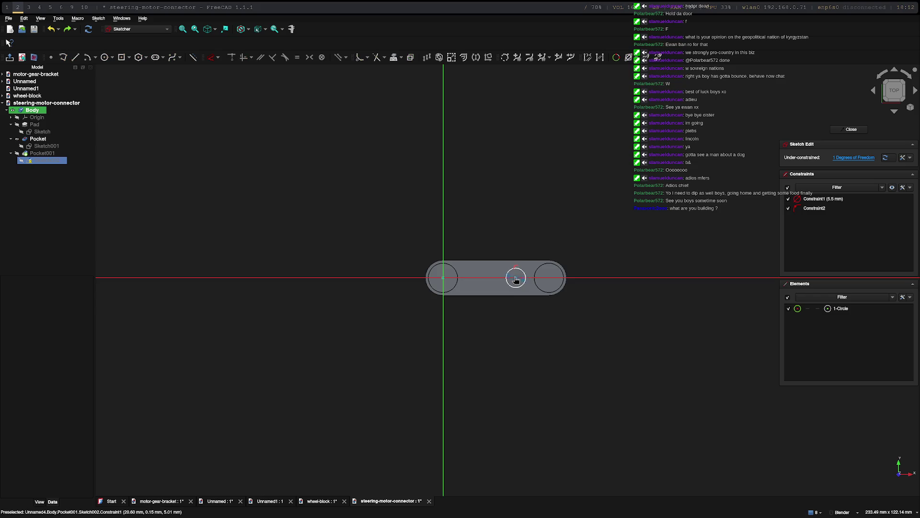
mouse_move(513, 280)
left_mouse_down()
mouse_move(522, 269)
mouse_move(498, 271)
left_mouse_up()
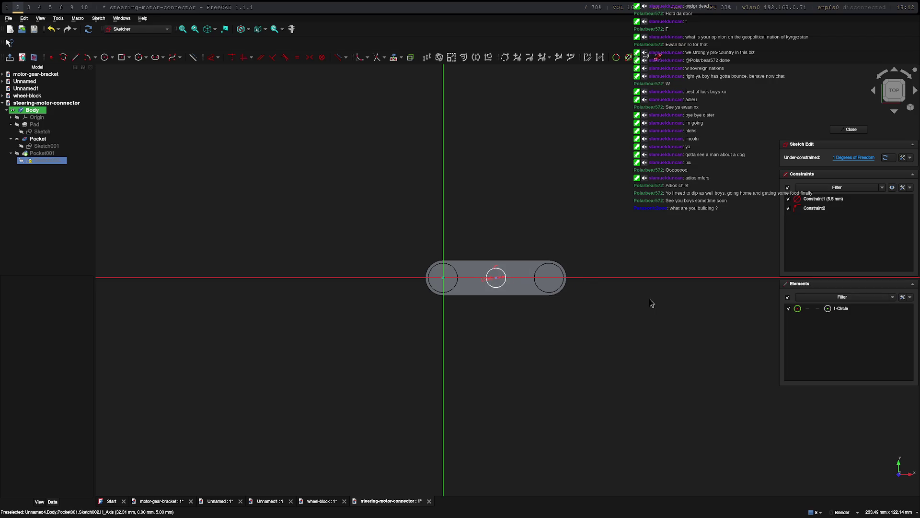
left_click(851, 130)
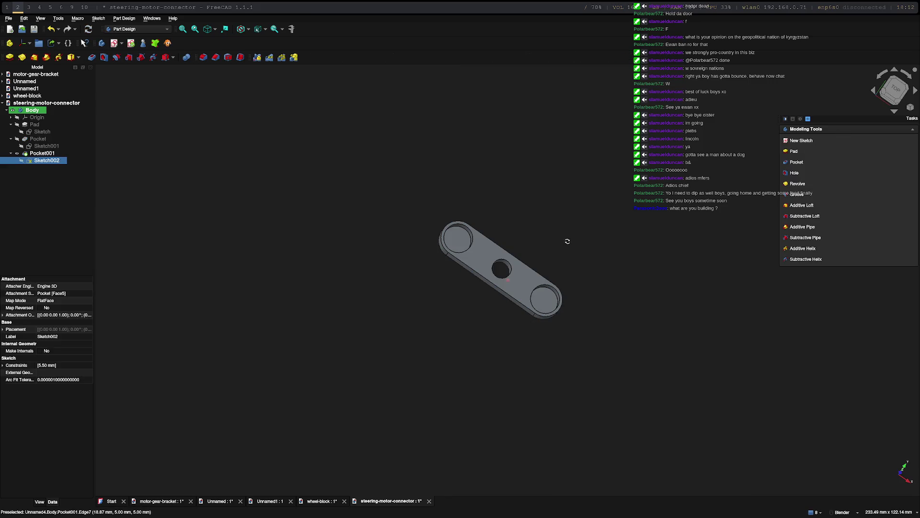
mouse_move(555, 249)
middle_mouse_down()
mouse_move(441, 249)
mouse_move(565, 257)
mouse_move(526, 257)
mouse_move(540, 258)
middle_mouse_up()
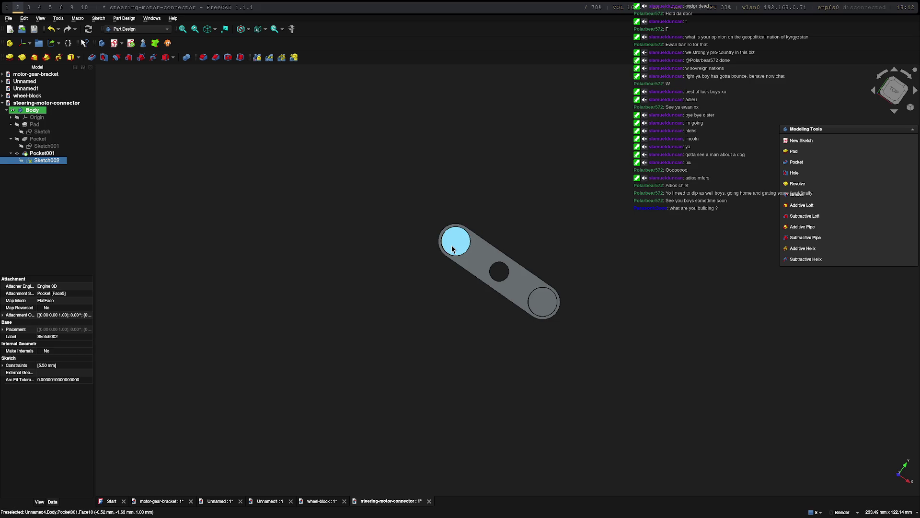
mouse_move(608, 226)
middle_mouse_down()
mouse_move(571, 179)
mouse_move(612, 208)
mouse_move(599, 213)
middle_mouse_up()
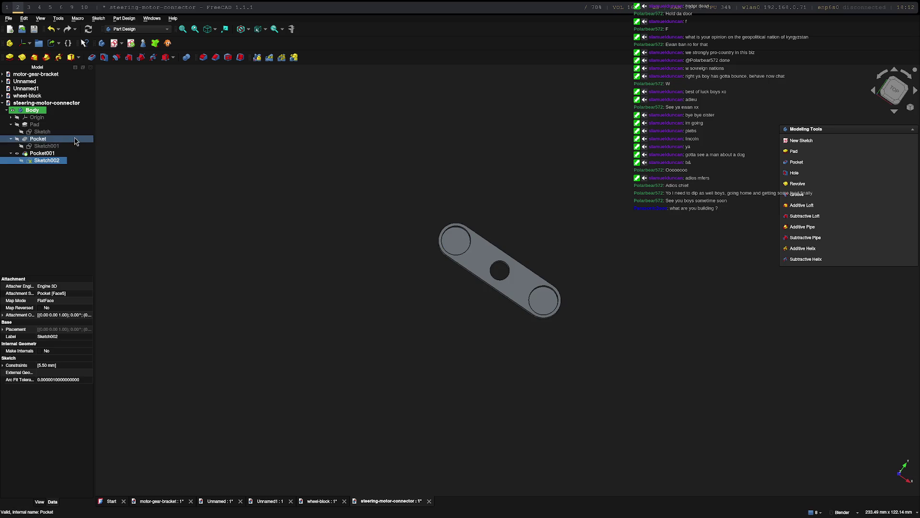
Open Sketch001 and change the left end hole's diameter from 8.30 to 8.15 mm.
double_click(42, 131)
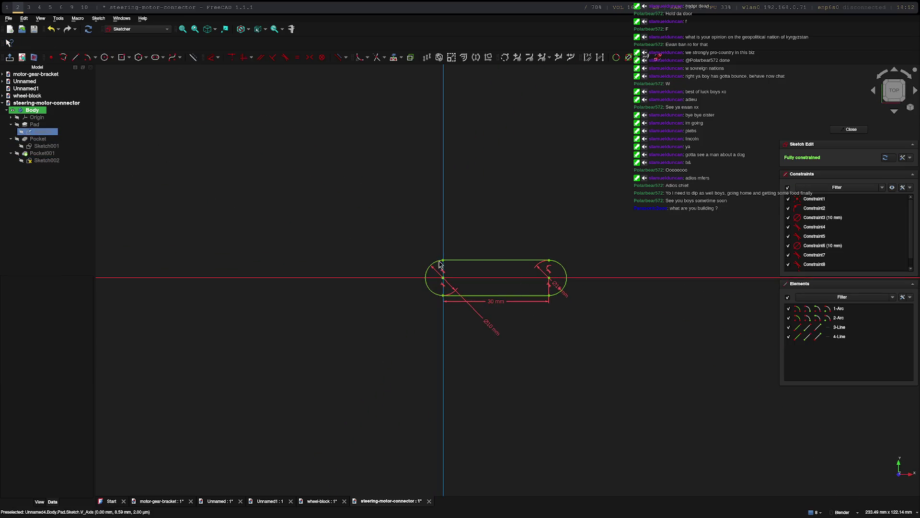
key("Escape")
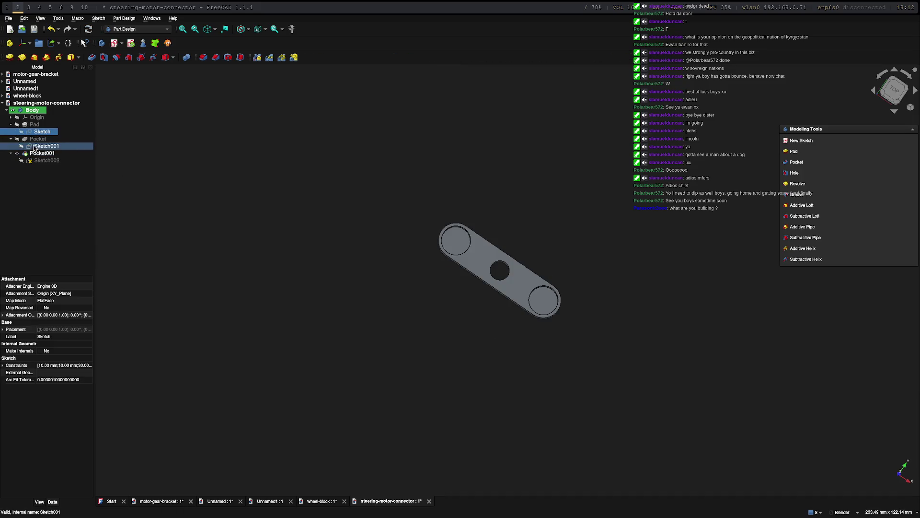
double_click(30, 146)
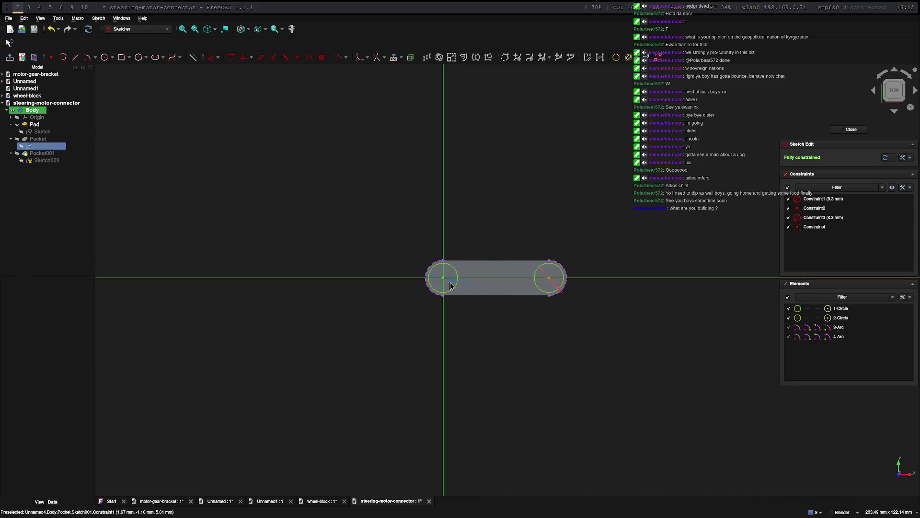
scroll(456, 282, "up", 5)
double_click(469, 286)
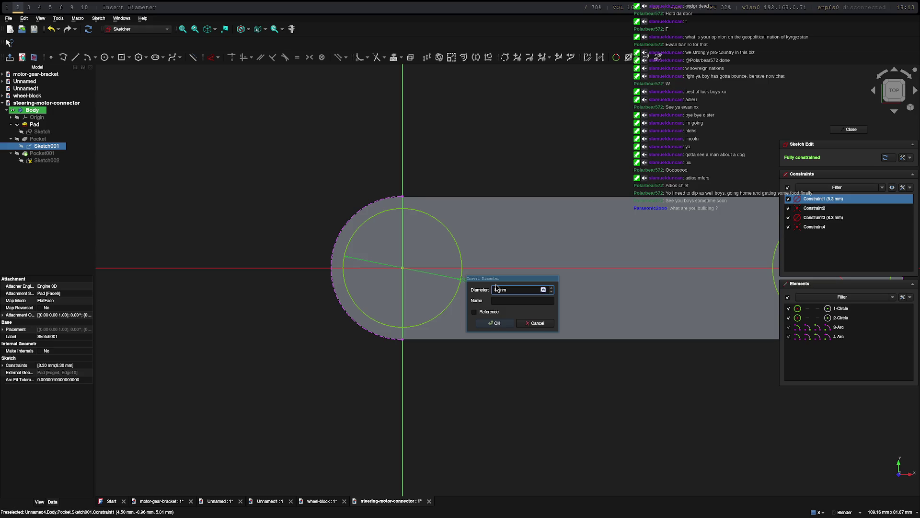
type("8.")
type("15")
key("Return")
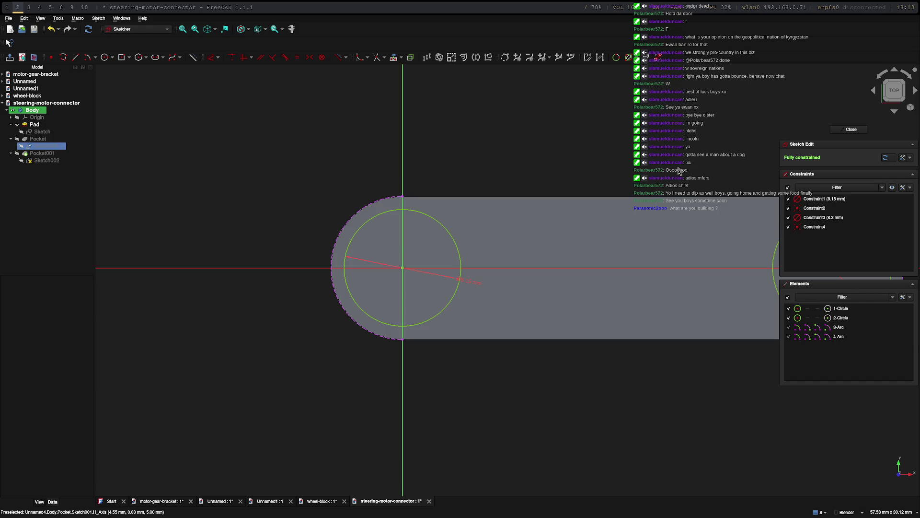
Change the right end hole's diameter to 8.15 mm as well and close the sketch.
middle_click_drag(683, 170, 347, 181, "shift")
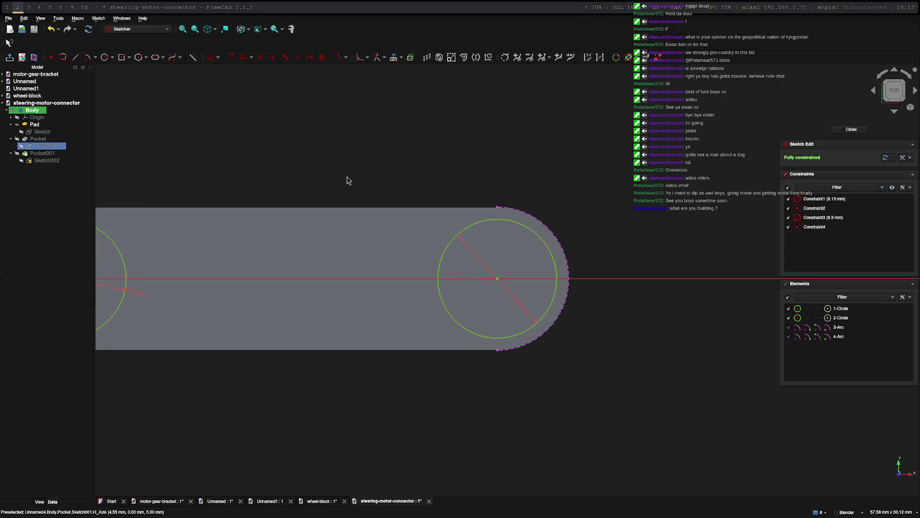
double_click(522, 311)
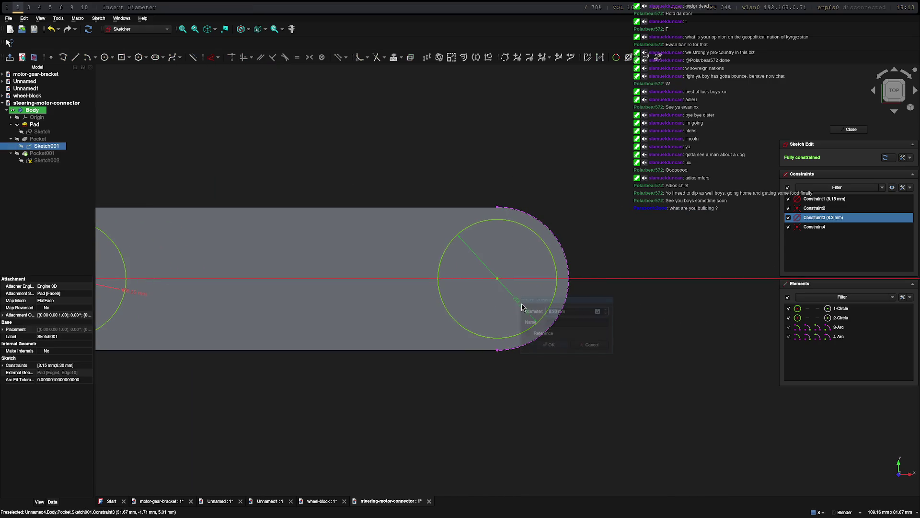
key("Left")
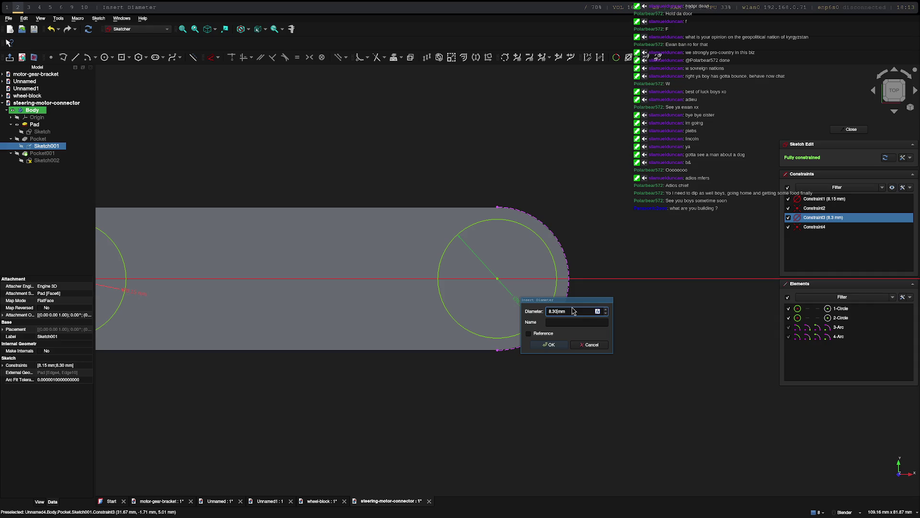
key("BackSpace")
key("BackSpace")
type("15")
left_click(539, 345)
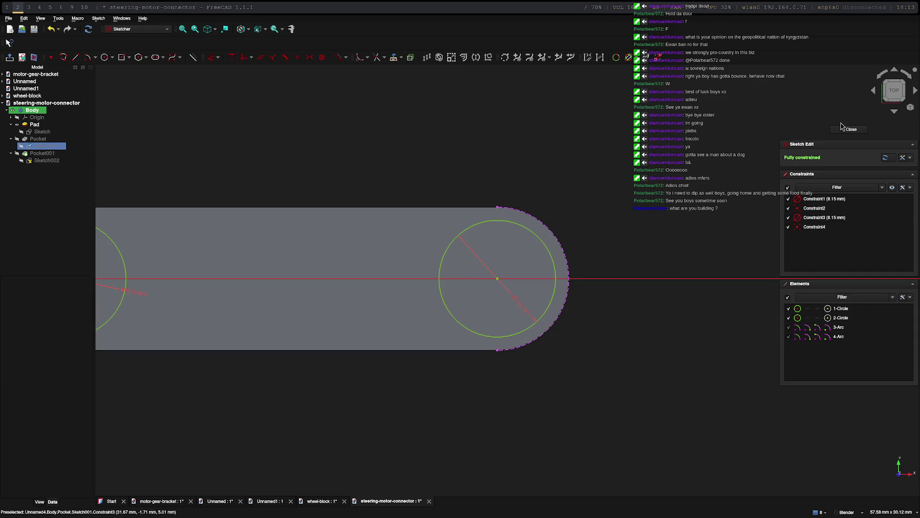
left_click(843, 128)
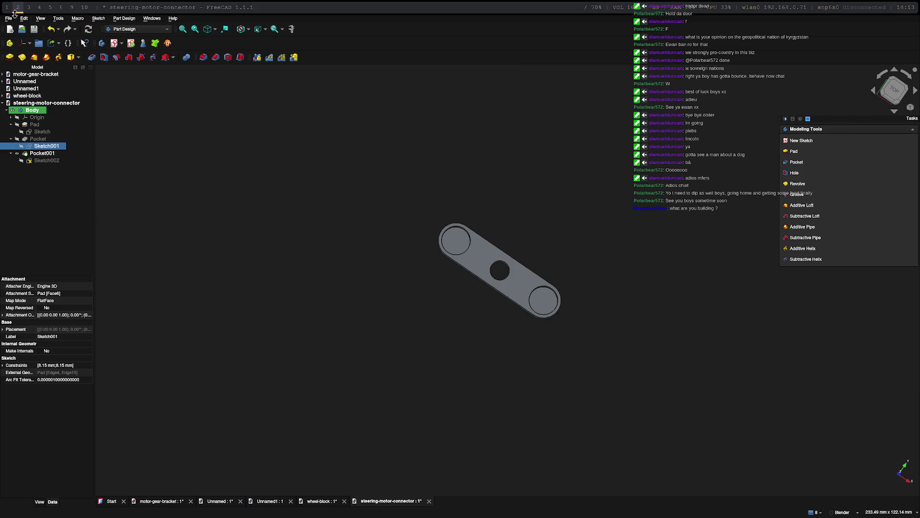
Export the Body as steering-motor-connector-Body.stl, overwriting the old file, and switch to FlashPrint.
right_click(34, 112)
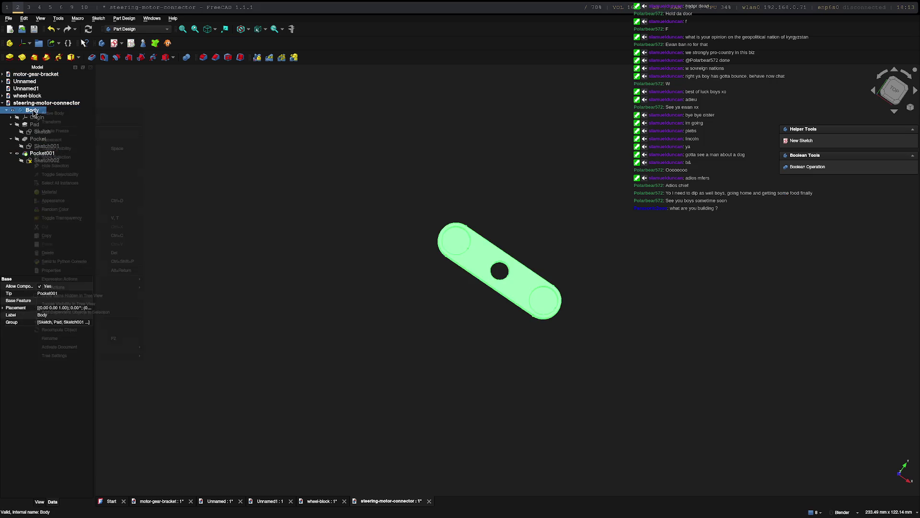
key("Escape")
left_click(9, 18)
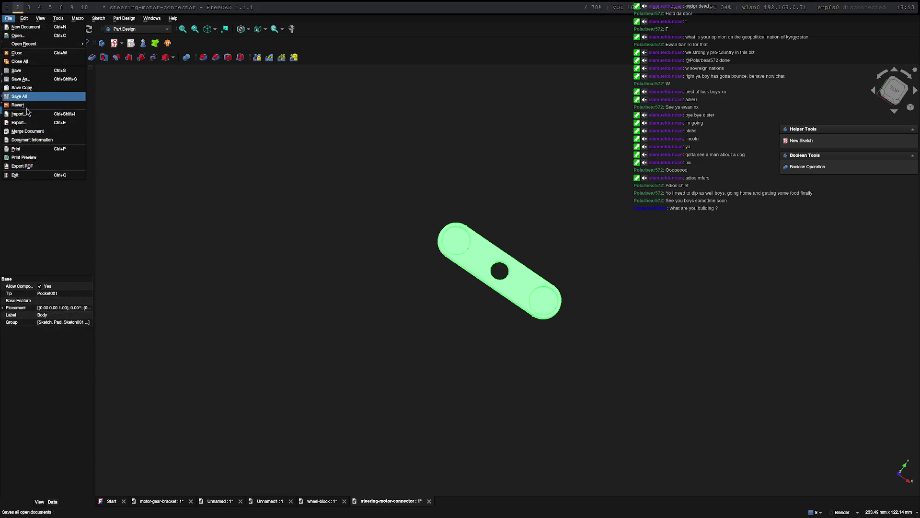
left_click(20, 122)
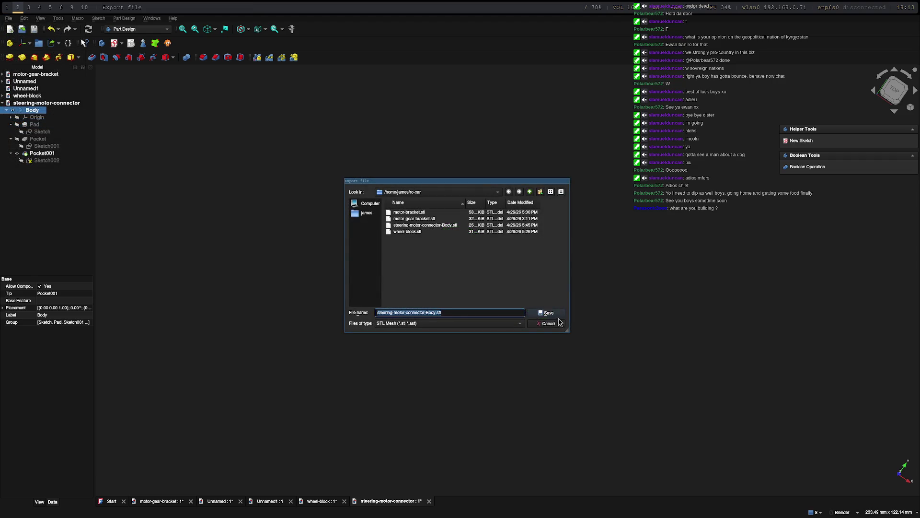
key("Return")
key("Return")
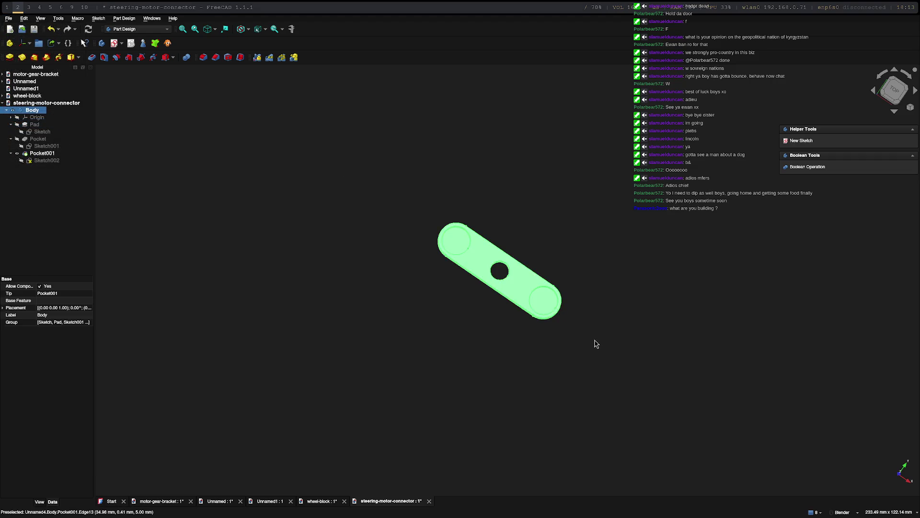
key("super+4")
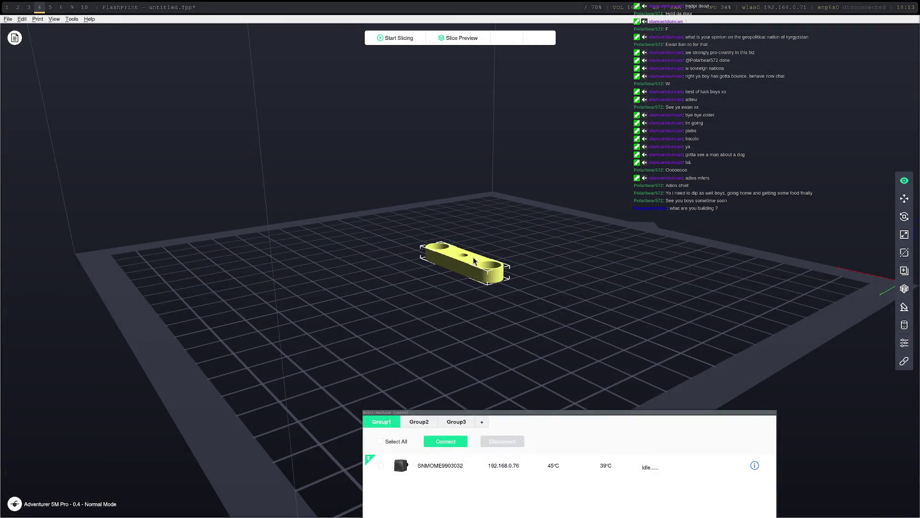
Dismiss the network error, load the connector model onto the build plate, and slice it.
key("Delete")
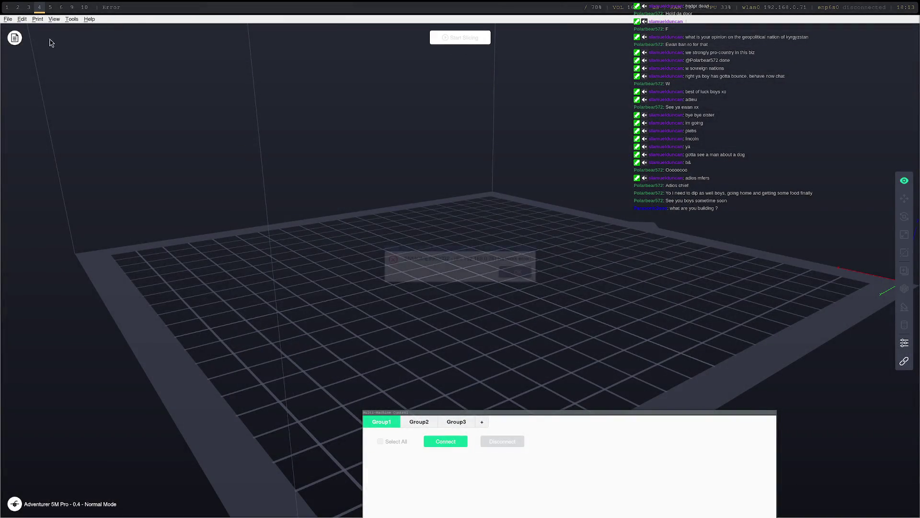
left_click(514, 272)
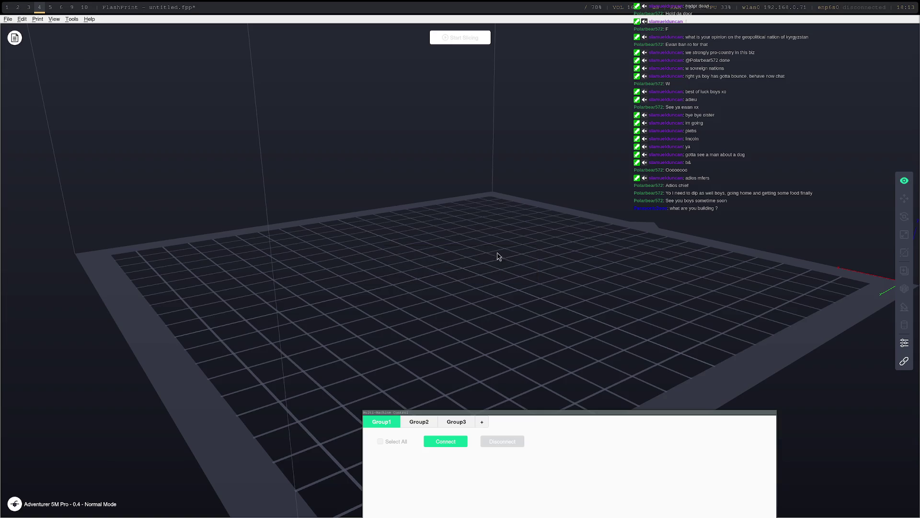
left_click(12, 20)
left_click(29, 46)
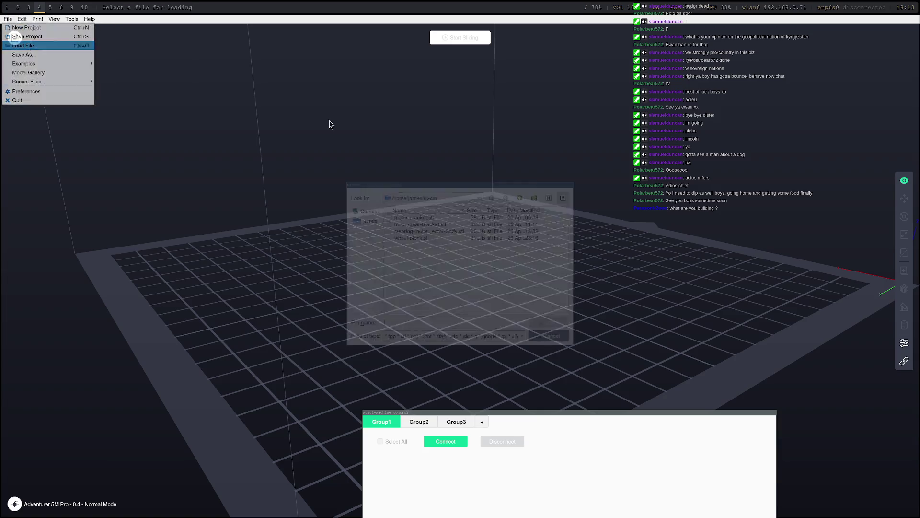
double_click(415, 238)
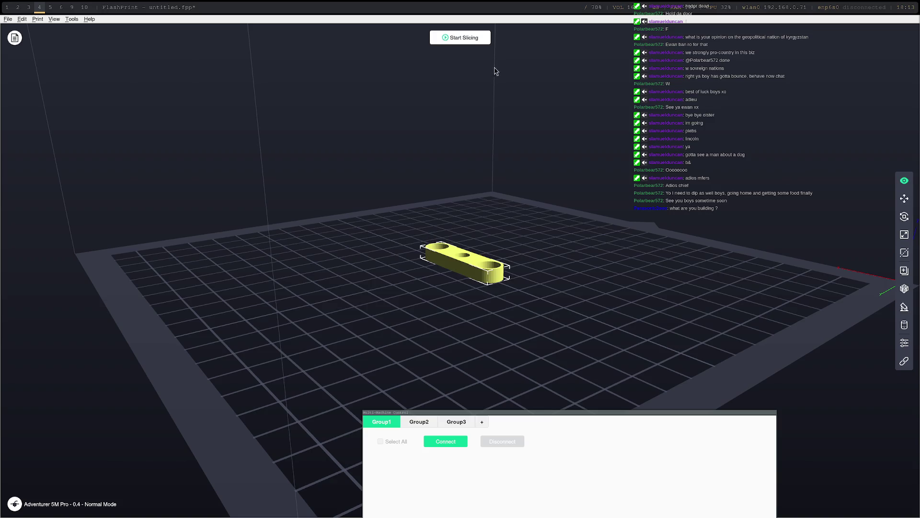
left_click(460, 37)
left_click(529, 335)
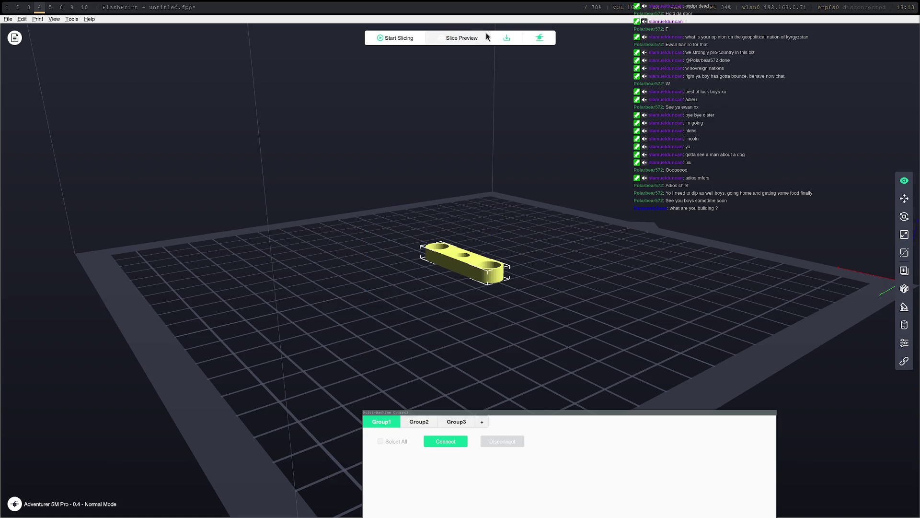
Rescan for printers, connect to the printer at 192.168.0.76, and send it the sliced file.
left_click(541, 37)
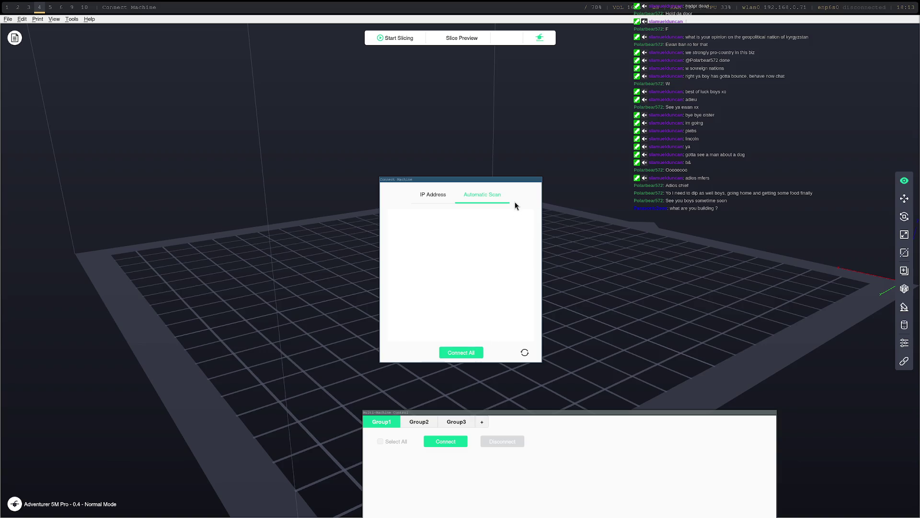
left_click(525, 355)
left_click(525, 353)
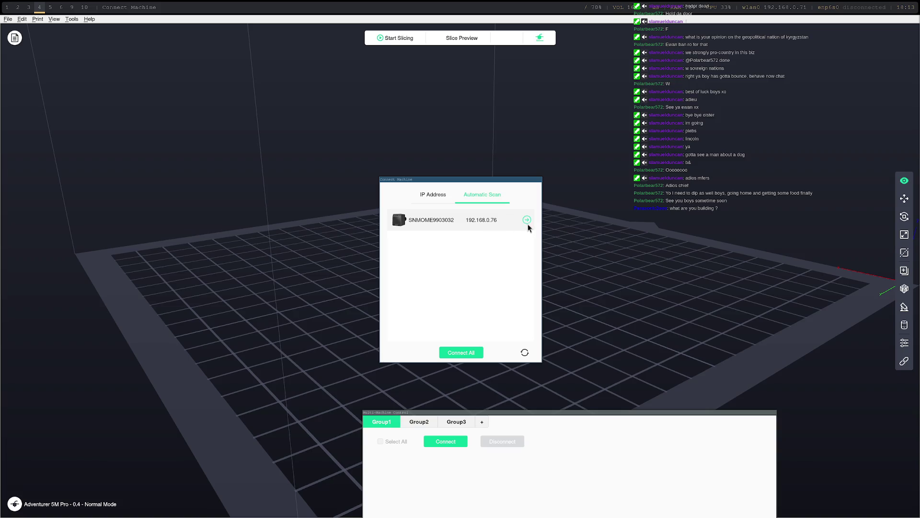
left_click(527, 220)
left_click(478, 278)
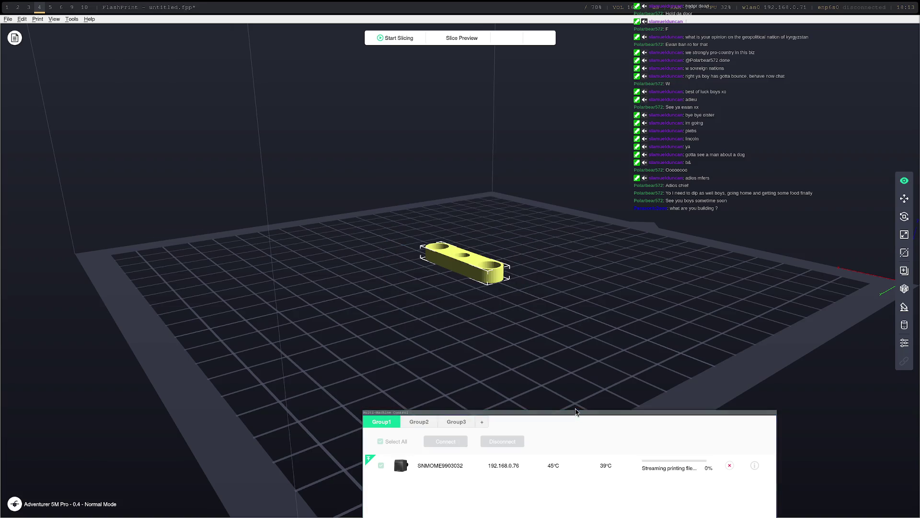
Open the wheel-block document's Body, orbit to inspect its top face and cylinder boss, and dismiss the printer error.
left_click_drag(556, 413, 444, 199)
key("super+2")
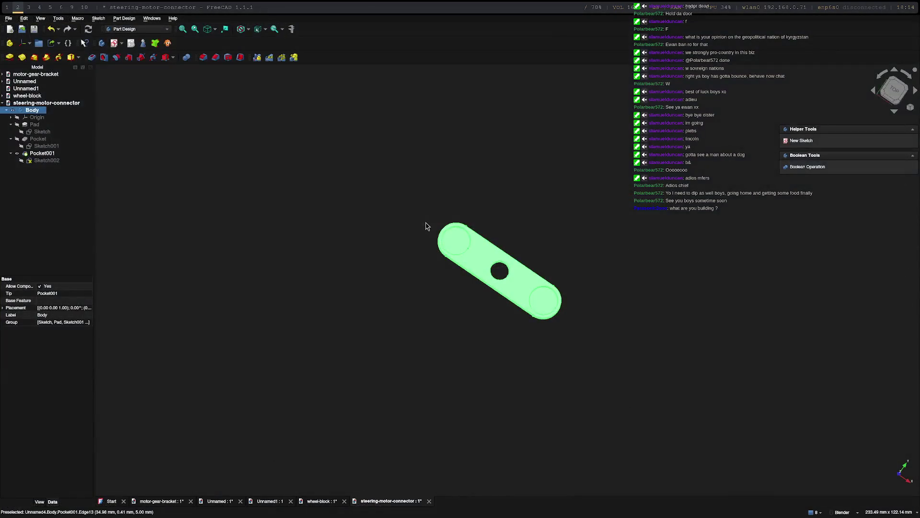
double_click(27, 97)
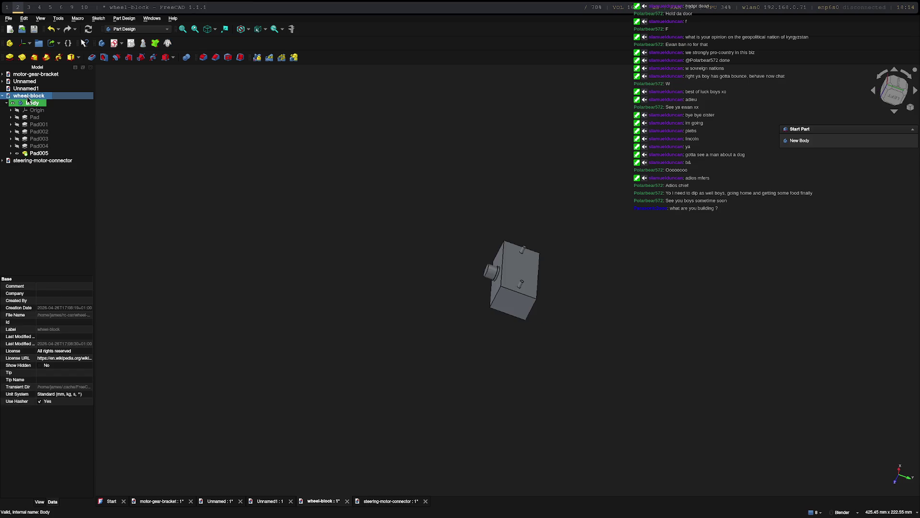
scroll(526, 313, "up", 5)
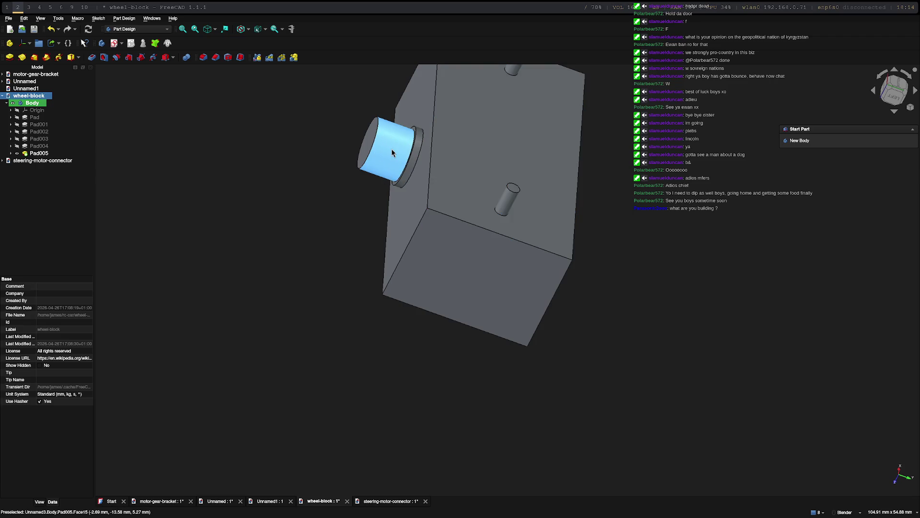
mouse_move(616, 323)
middle_mouse_down()
mouse_move(617, 254)
mouse_move(538, 304)
middle_mouse_up()
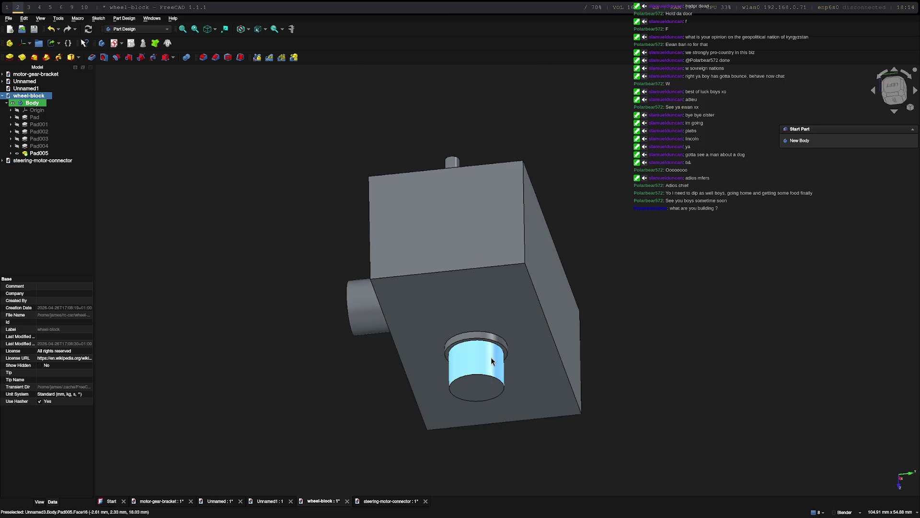
mouse_move(623, 314)
middle_mouse_down()
mouse_move(657, 354)
mouse_move(628, 355)
middle_mouse_up()
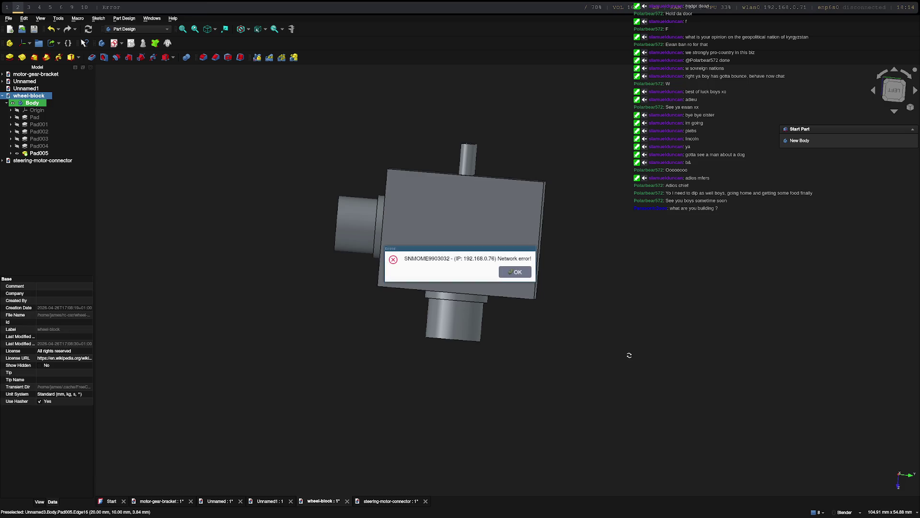
left_click(526, 275)
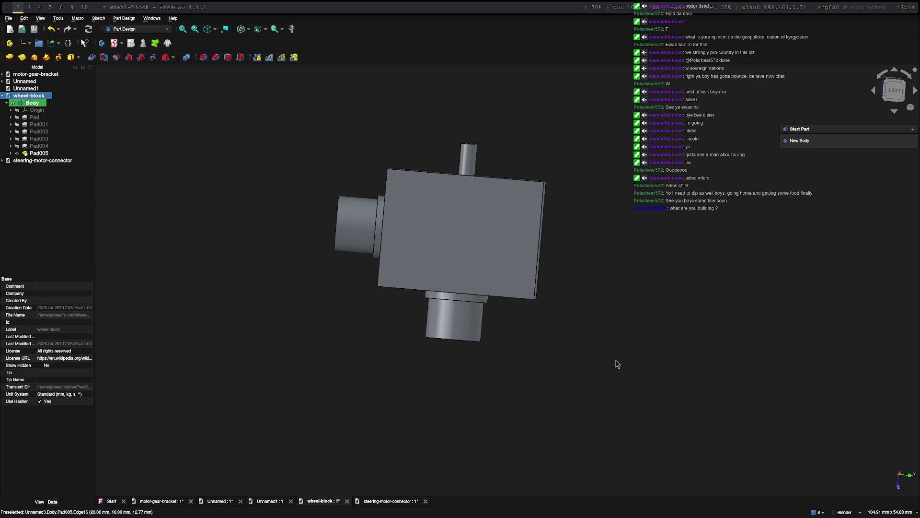
key("super+4")
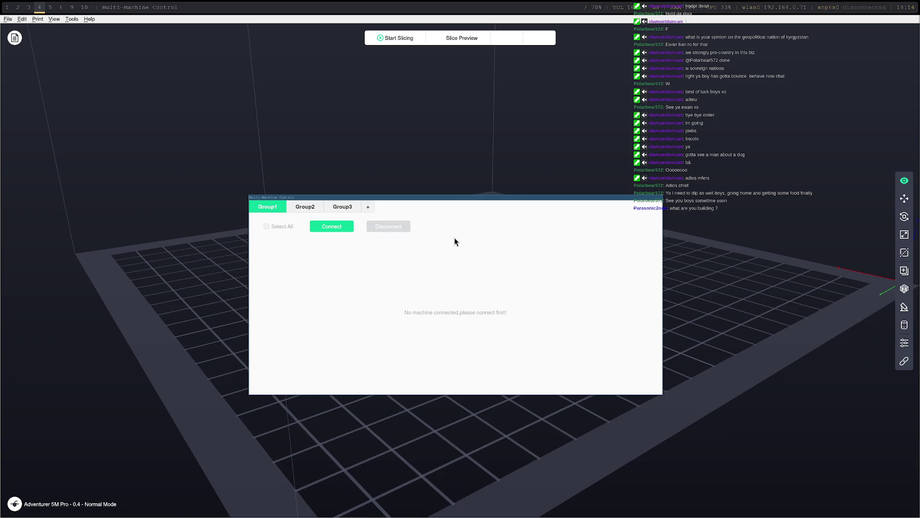
Reconnect to the printer at 192.168.0.76 and send it the steering-motor-connector-Body G-code.
key("Escape")
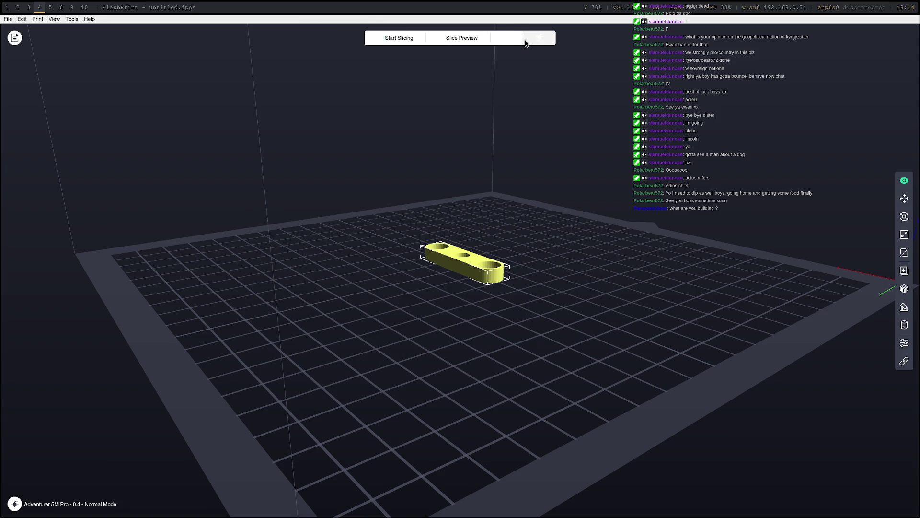
left_click(543, 38)
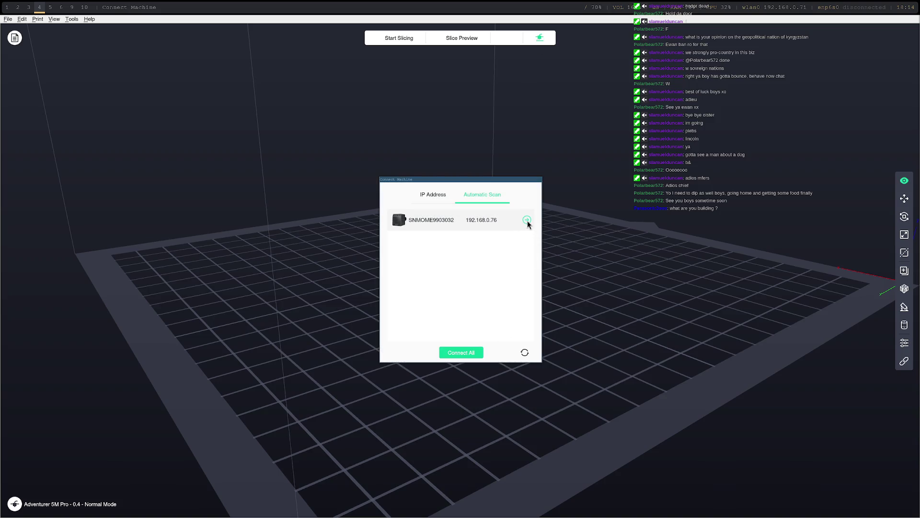
left_click(526, 220)
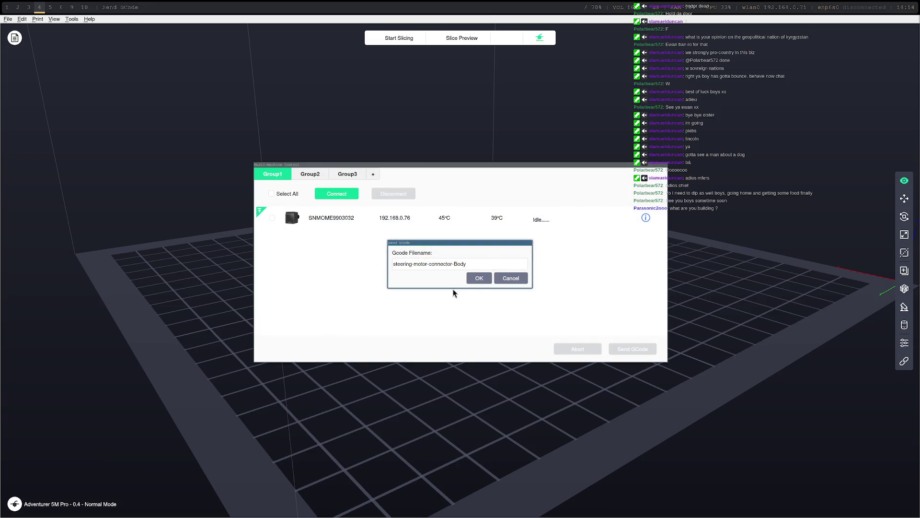
left_click(477, 279)
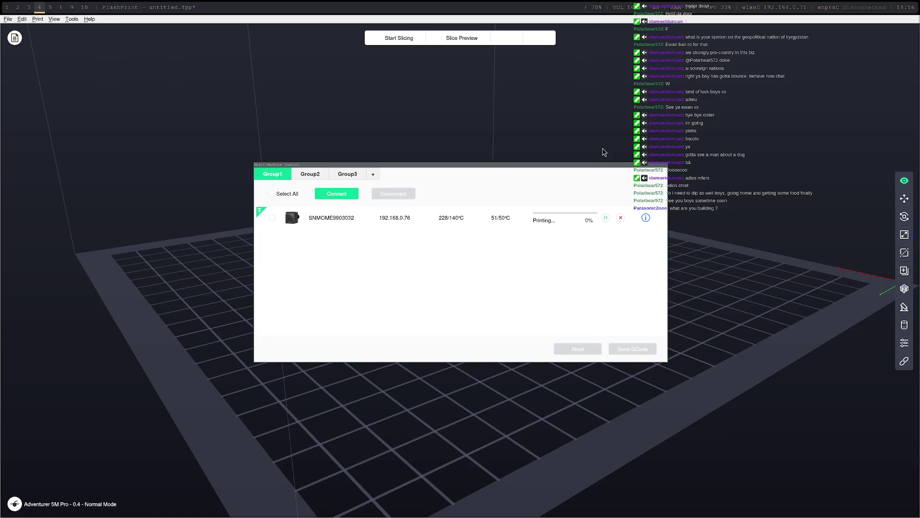
Bring up the 'BRB - FOOD' away note while the connector print runs.
key("super+5")
Return to FreeCAD and orbit the wheel-block to show its top and front faces.
key("super+4")
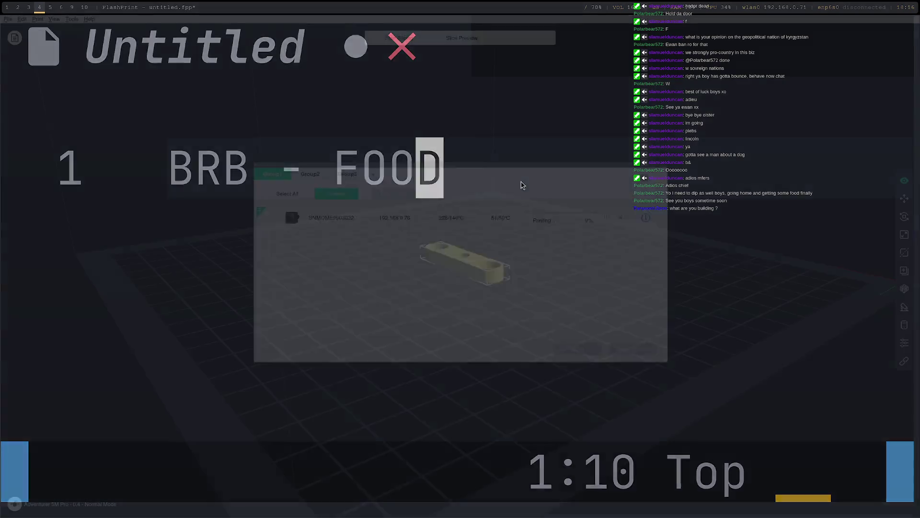
key("super+2")
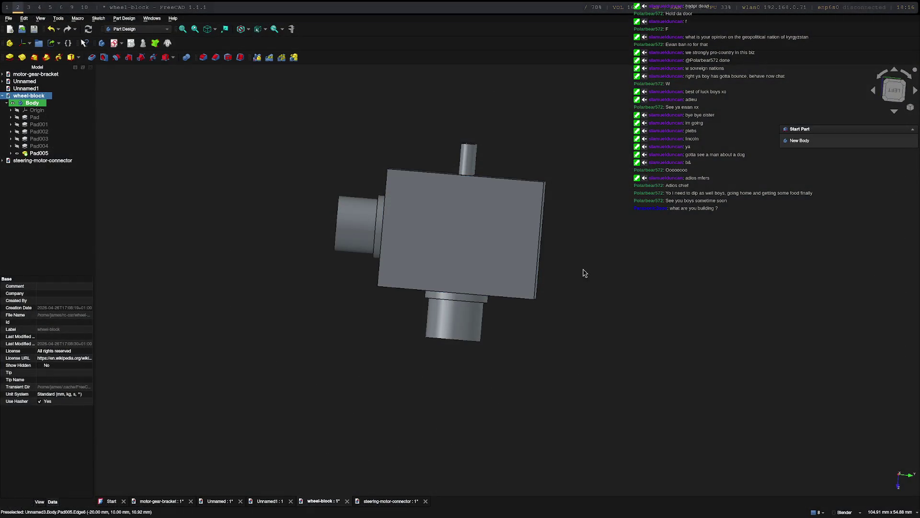
middle_click_drag(584, 269, 519, 359)
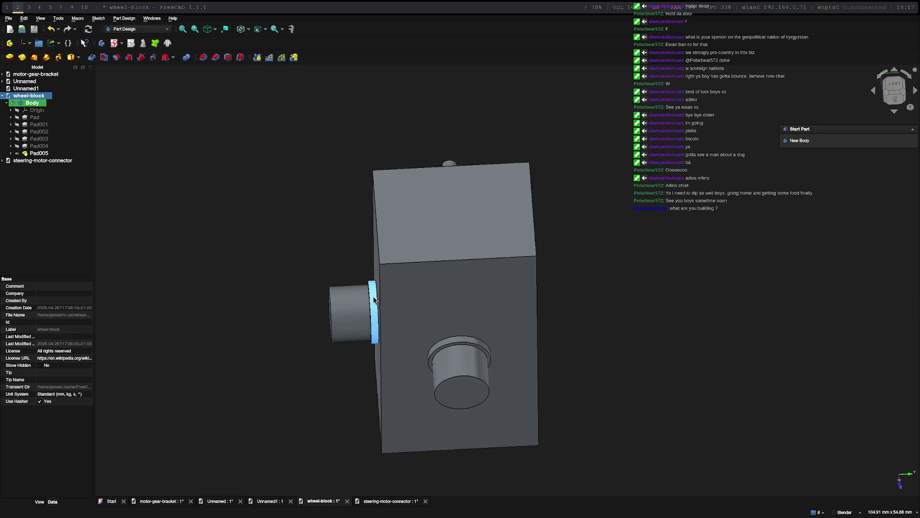
Open Pad004's Sketch004 and change its circle's diameter constraint from 7 mm to 7.5 mm.
left_click(453, 399)
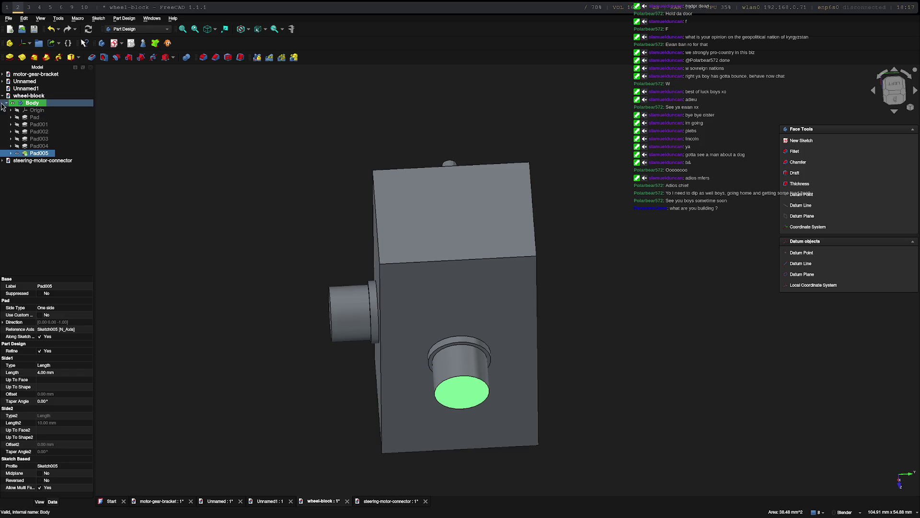
left_click(11, 146)
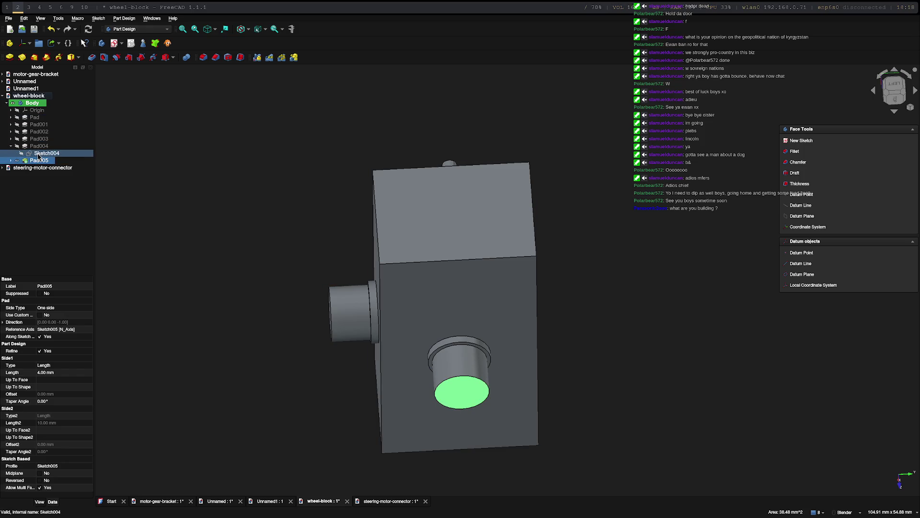
double_click(38, 154)
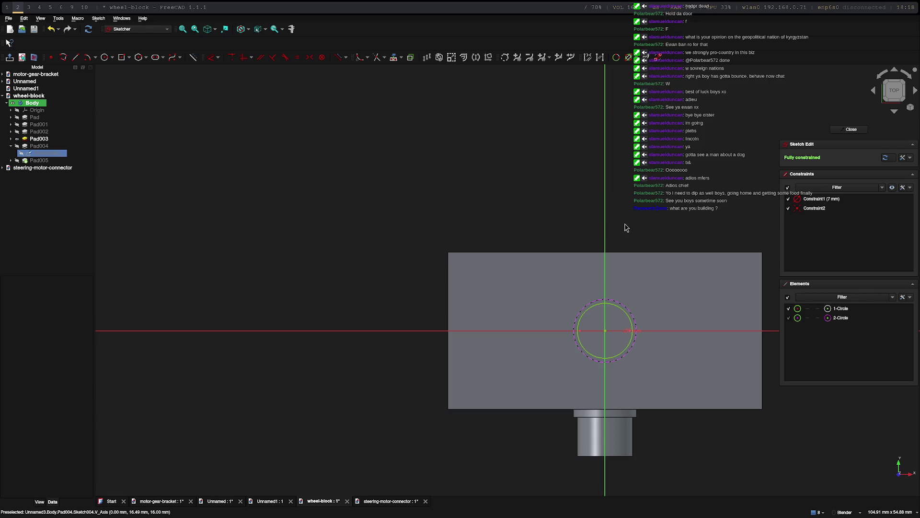
left_click(628, 319)
left_click(629, 318)
left_click(628, 318)
scroll(628, 334, "up", 5)
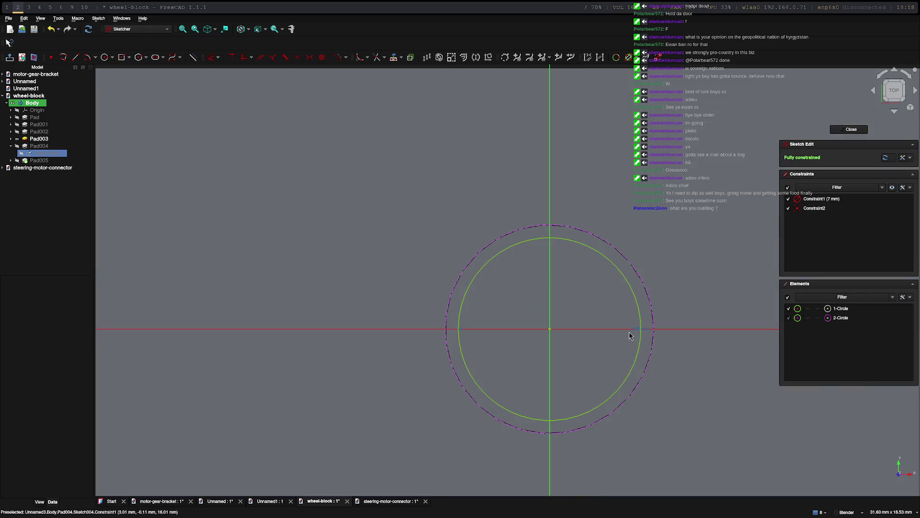
double_click(635, 332)
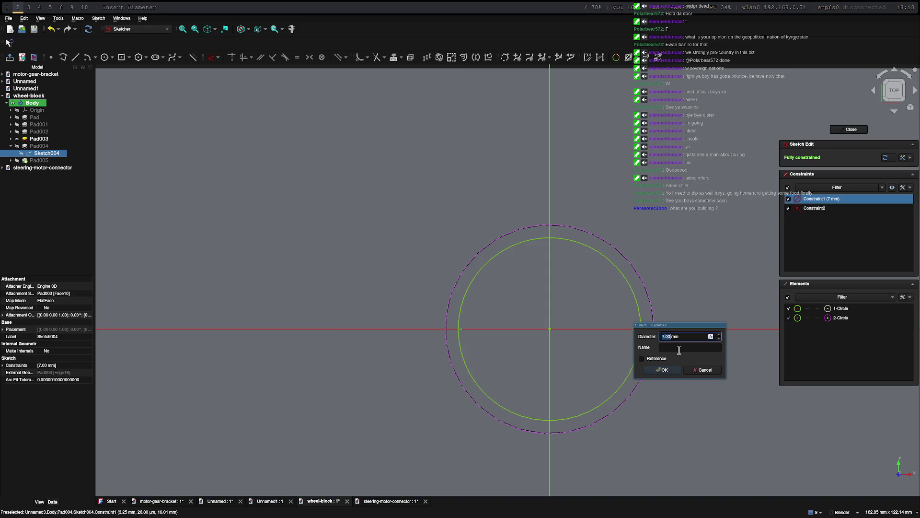
type("7.5")
key("Return")
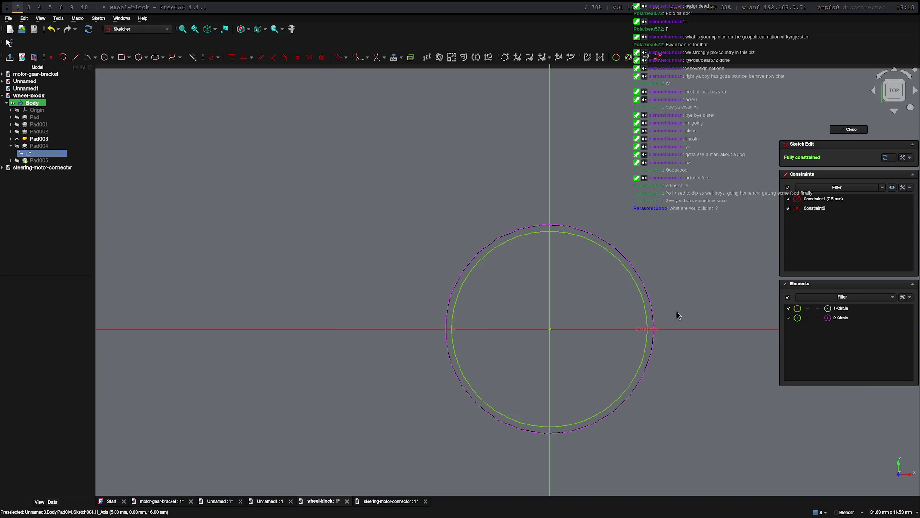
left_click(852, 132)
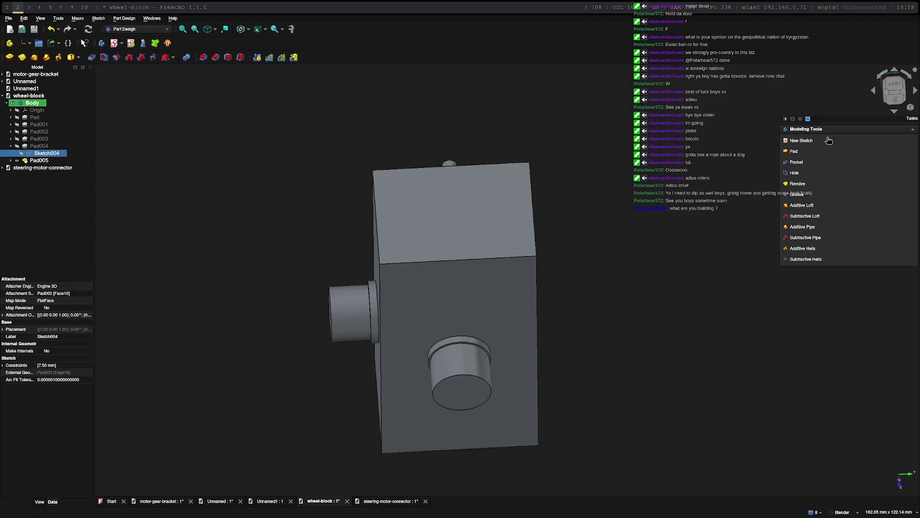
mouse_move(612, 283)
middle_mouse_down()
mouse_move(559, 263)
mouse_move(669, 353)
middle_mouse_up()
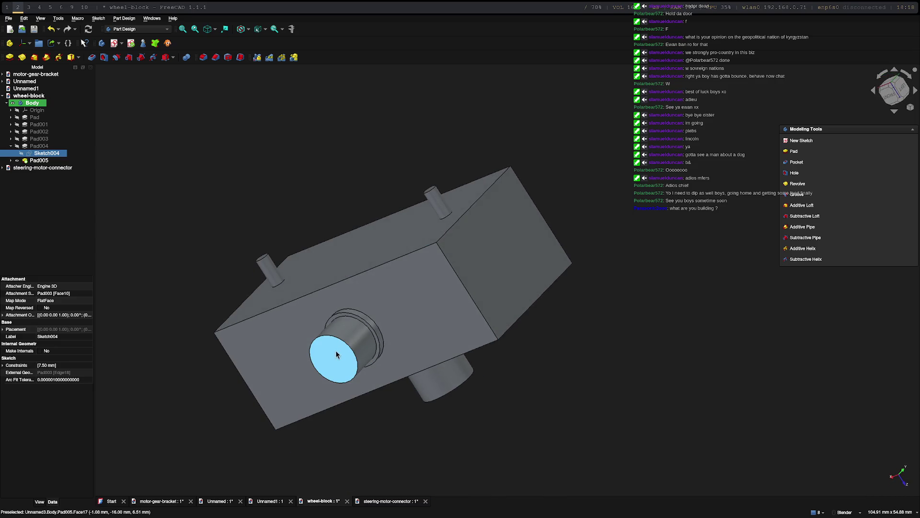
left_click(32, 147)
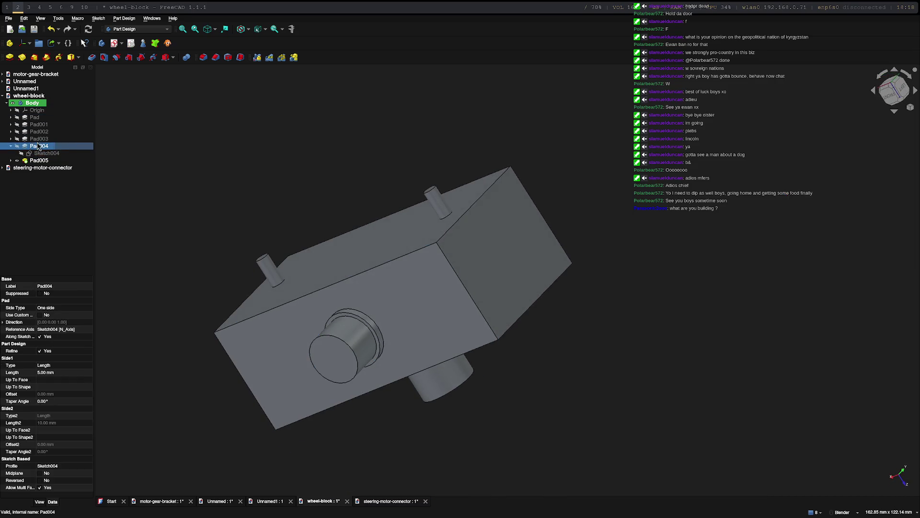
left_click(39, 138)
left_click(39, 132)
left_click(38, 124)
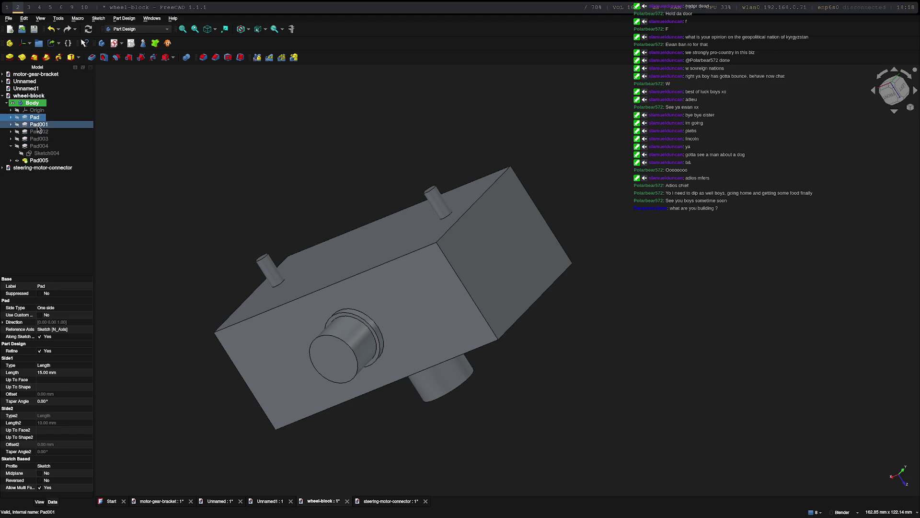
left_click(38, 139)
left_click(39, 145)
double_click(38, 145)
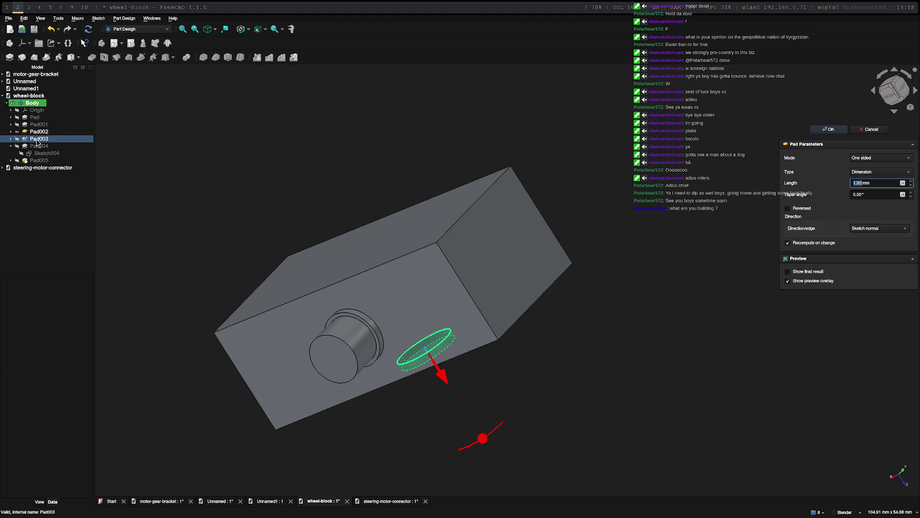
key("Escape")
left_click(38, 124)
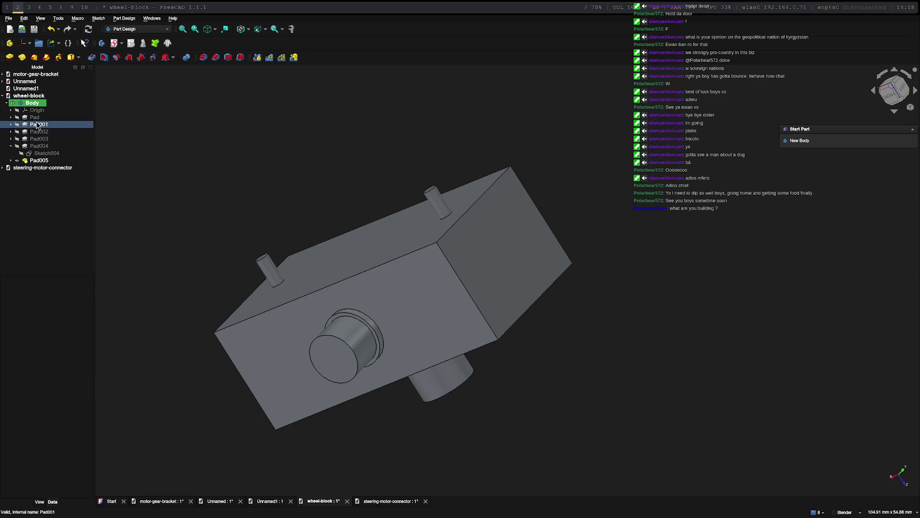
double_click(39, 124)
key("Escape")
left_click(43, 132)
double_click(43, 134)
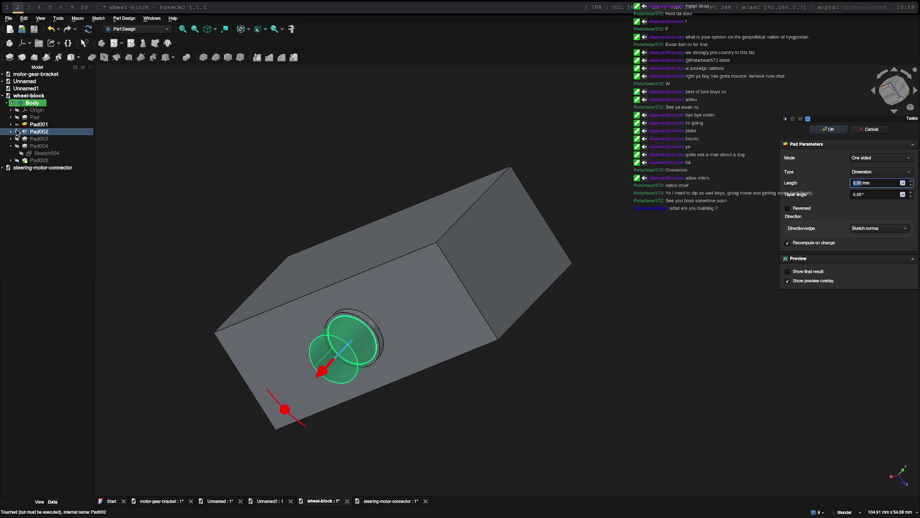
key("Escape")
left_click(4, 139)
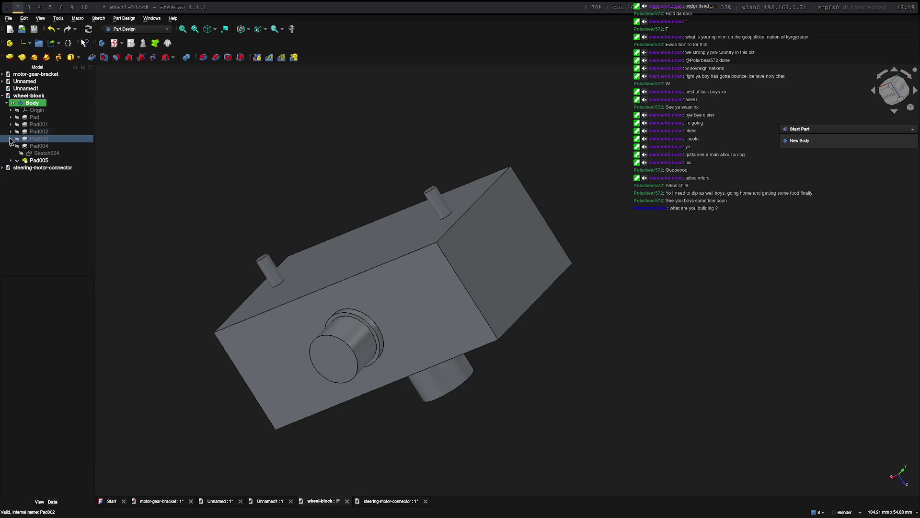
left_click(11, 139)
double_click(44, 145)
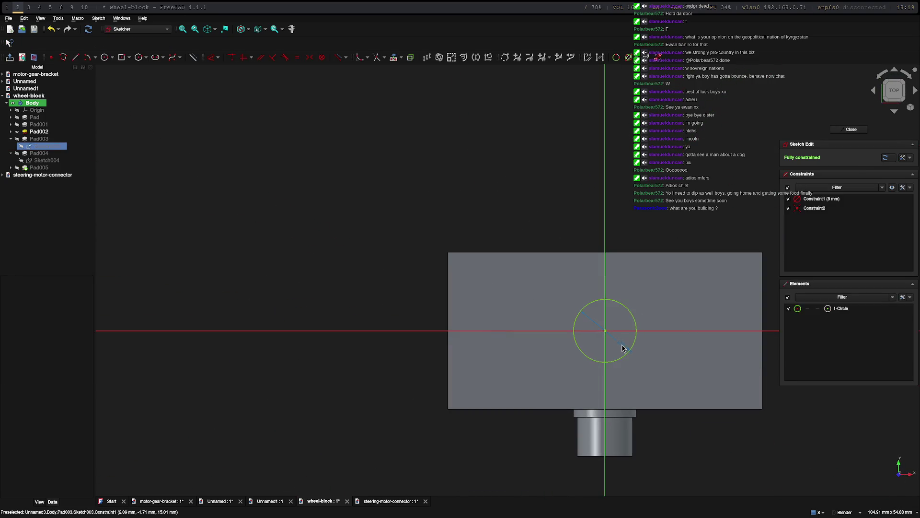
scroll(648, 361, "up", 5)
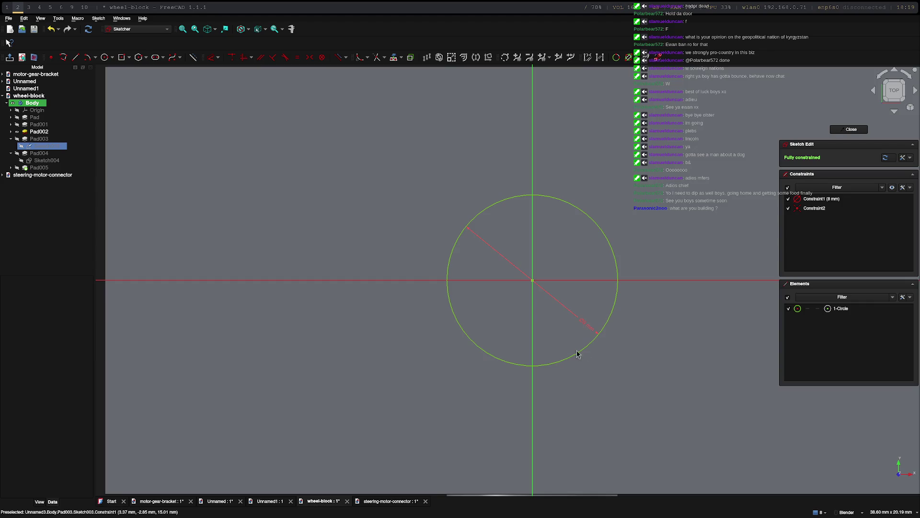
key("Escape")
left_click(38, 131)
left_click(11, 131)
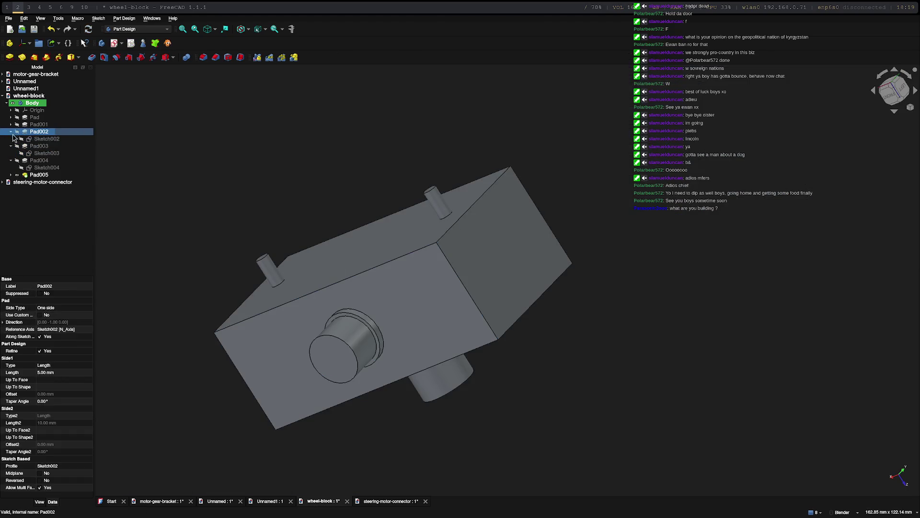
left_click(32, 139)
Open Sketch002, set its circle's diameter from 7 mm to 7.5 mm, and close the sketch.
double_click(31, 139)
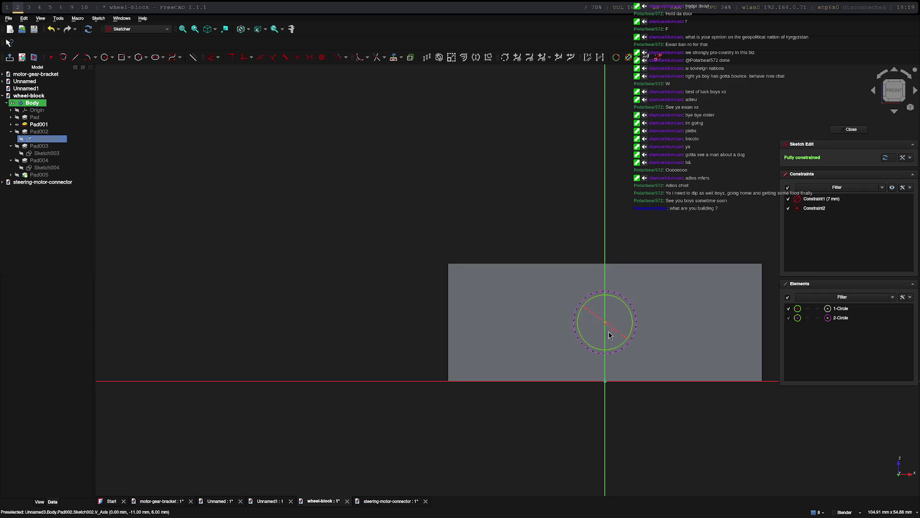
double_click(610, 327)
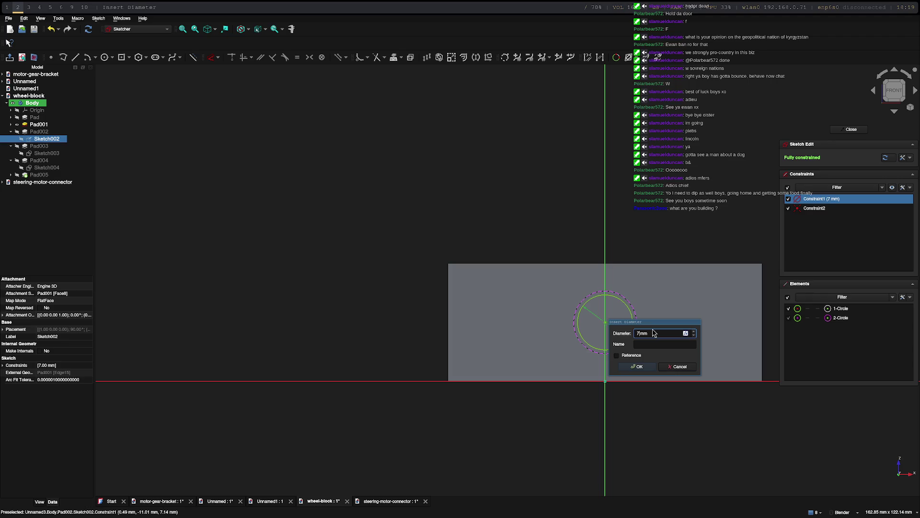
key("Return")
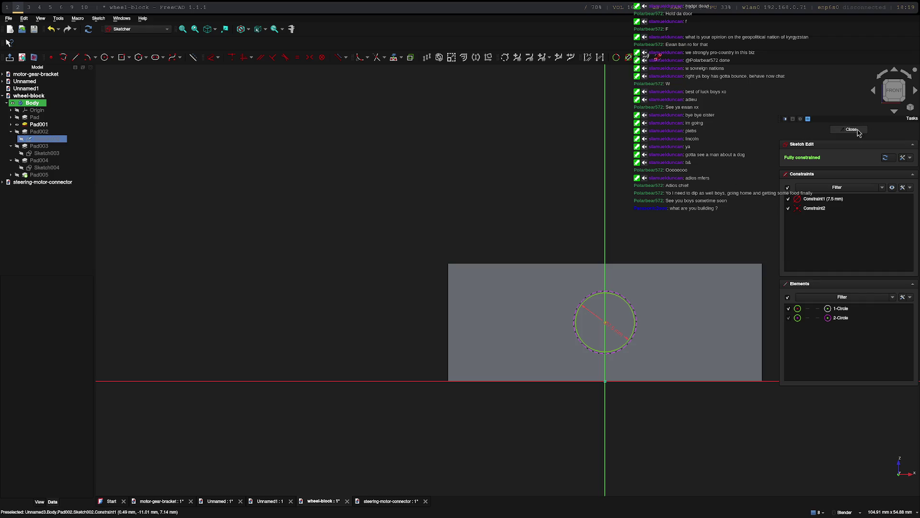
left_click(858, 132)
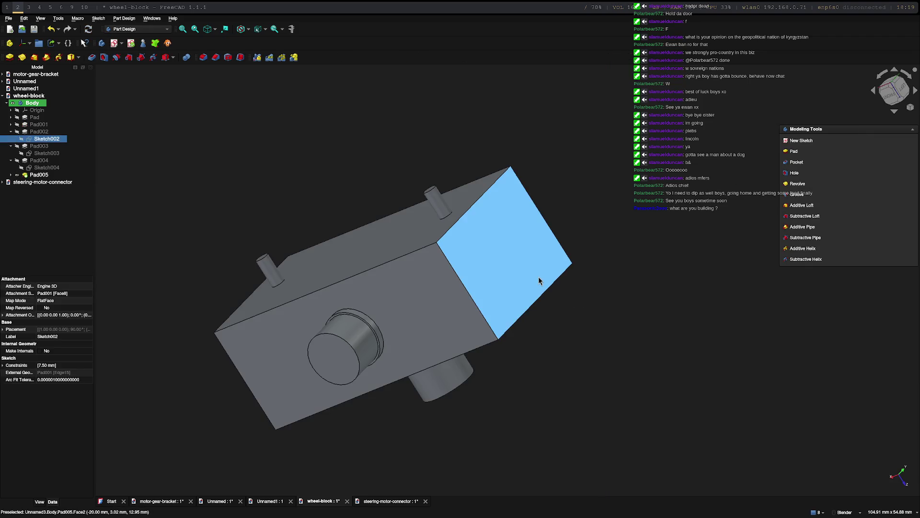
Orbit to view the pins and check Pad004's and Pad001's pad settings without changing them.
mouse_move(539, 366)
middle_mouse_down()
mouse_move(599, 370)
mouse_move(603, 291)
middle_mouse_up()
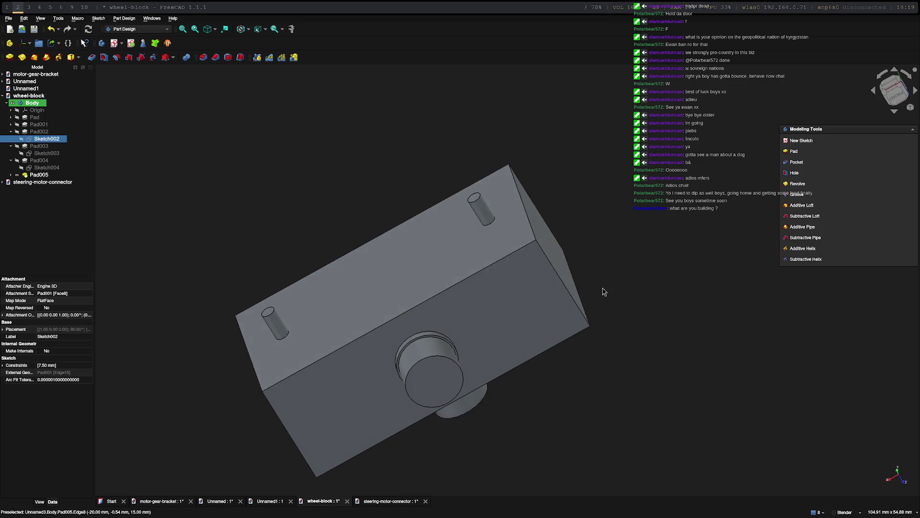
mouse_move(563, 257)
middle_mouse_down()
mouse_move(628, 269)
mouse_move(688, 335)
mouse_move(600, 345)
mouse_move(633, 298)
mouse_move(641, 357)
mouse_move(627, 349)
mouse_move(643, 345)
mouse_move(587, 318)
middle_mouse_up()
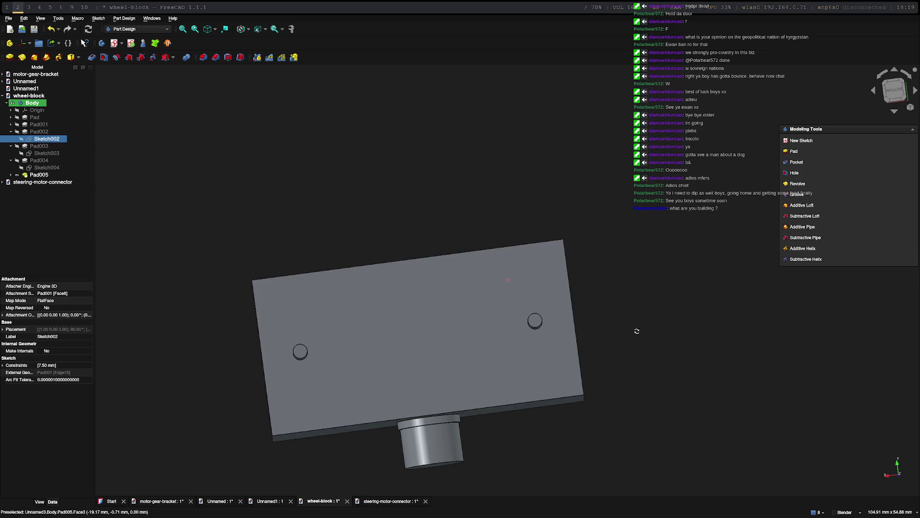
middle_click_drag(607, 331, 606, 250)
left_click(504, 224)
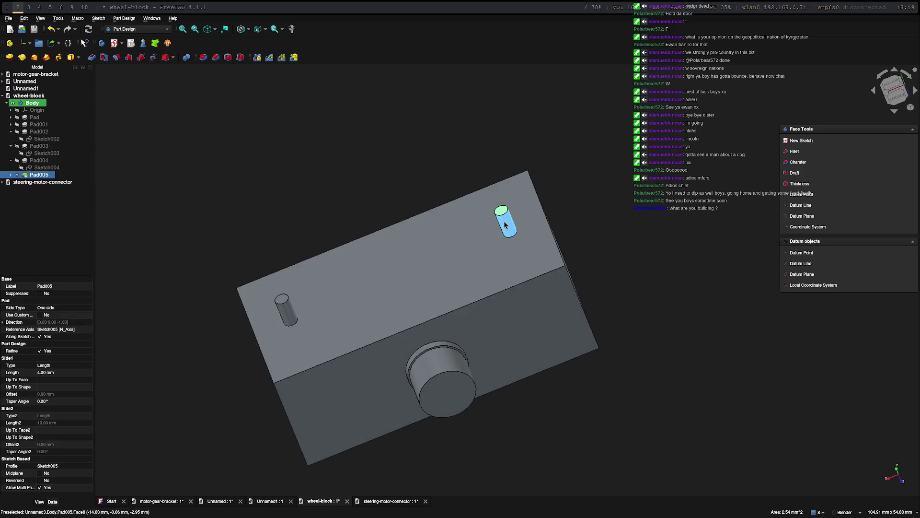
left_click(54, 168)
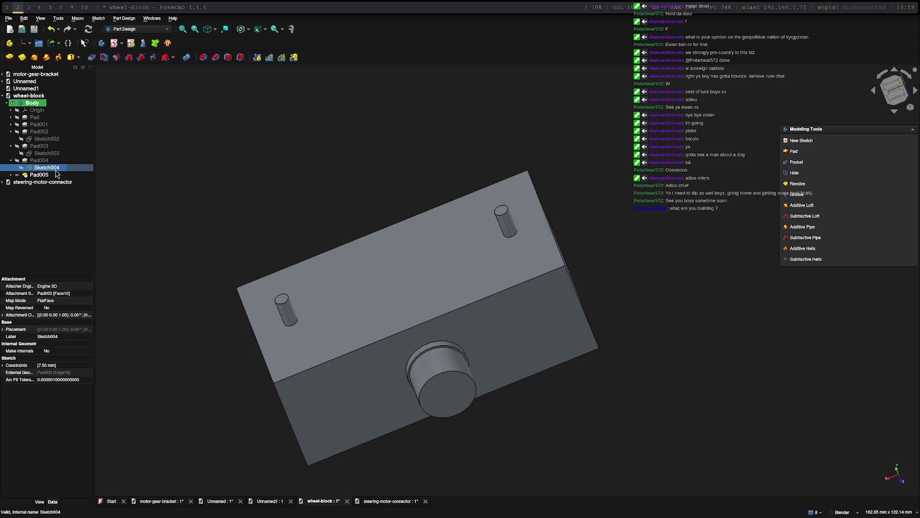
left_click(41, 161)
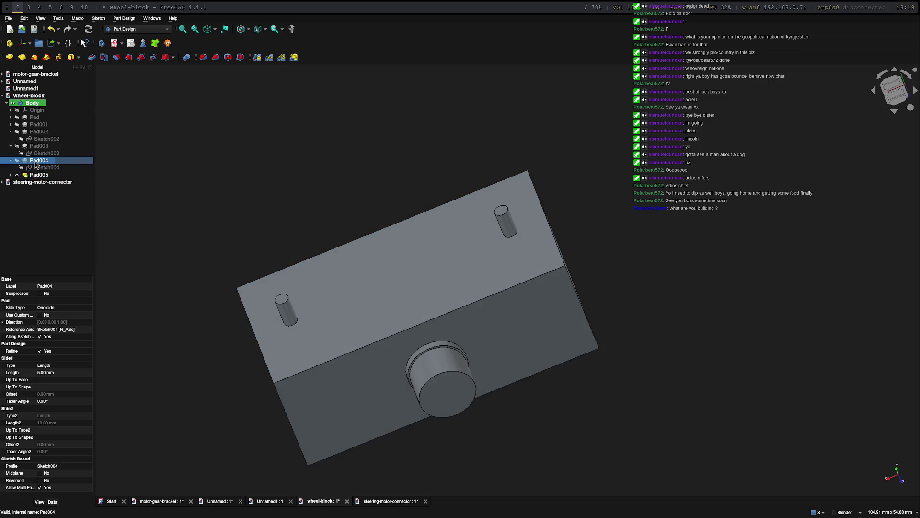
double_click(36, 162)
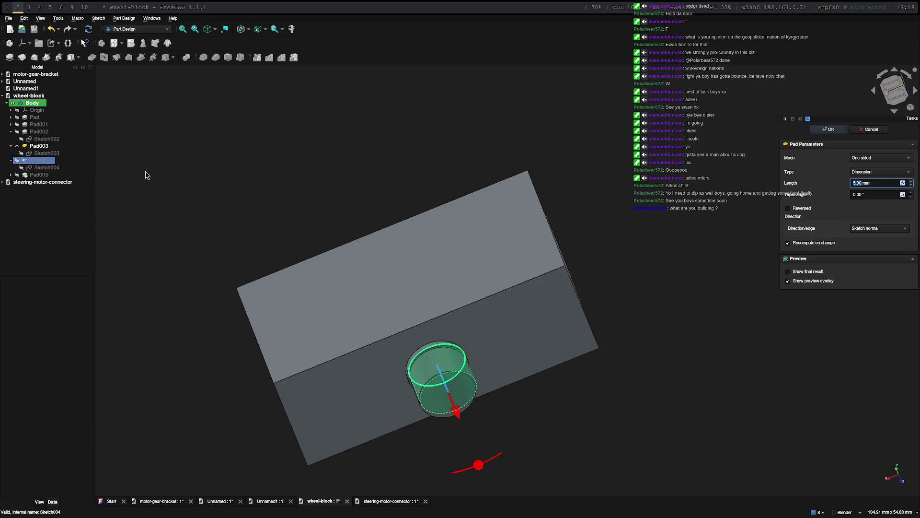
key("Escape")
left_click(42, 125)
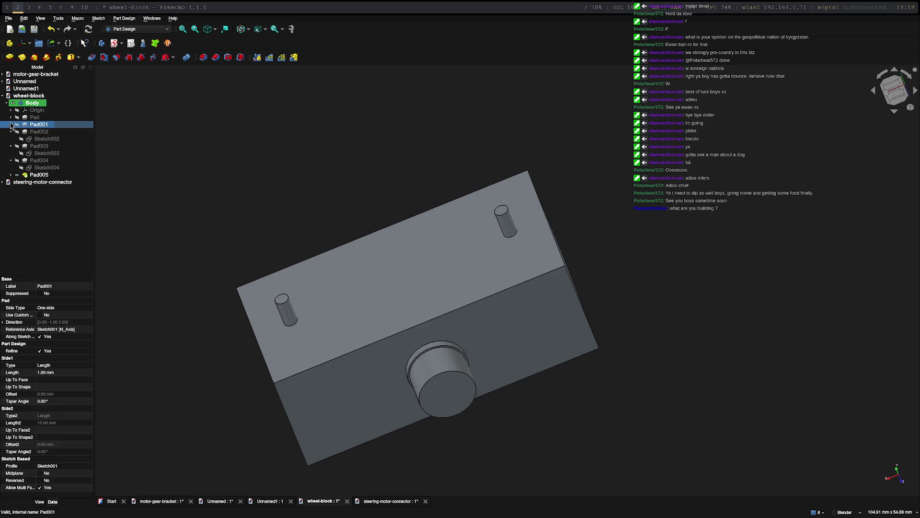
double_click(34, 126)
key("Escape")
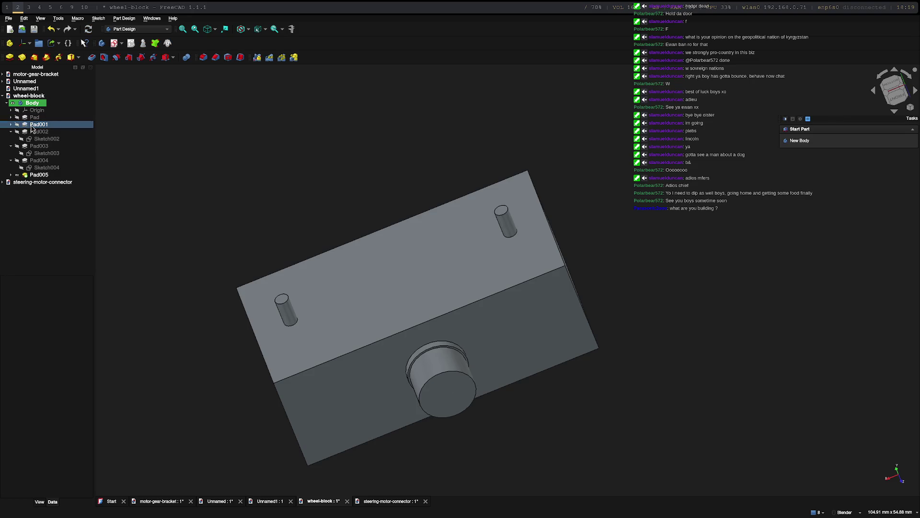
Open Pad005's pad settings and expand it in the tree to reveal Sketch005.
left_click(47, 153)
middle_click_drag(479, 294, 652, 373)
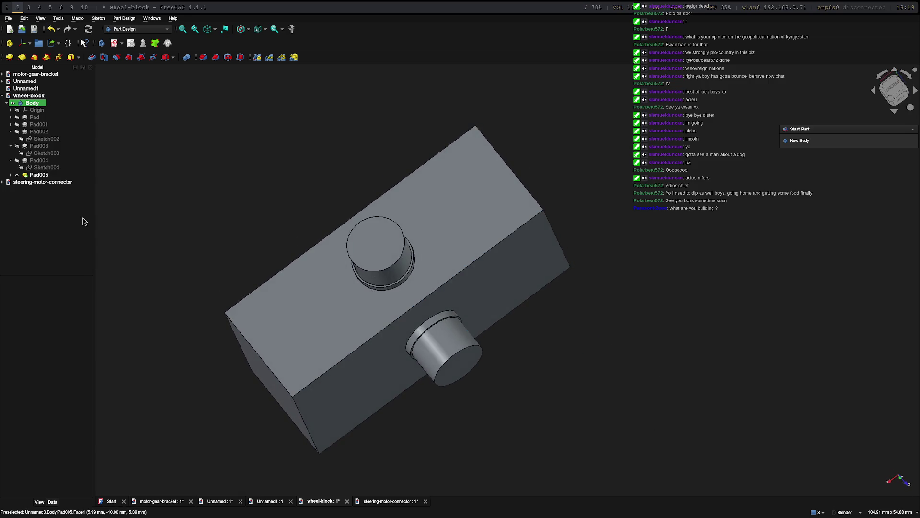
mouse_move(243, 186)
middle_mouse_down()
mouse_move(427, 261)
mouse_move(456, 259)
middle_mouse_up()
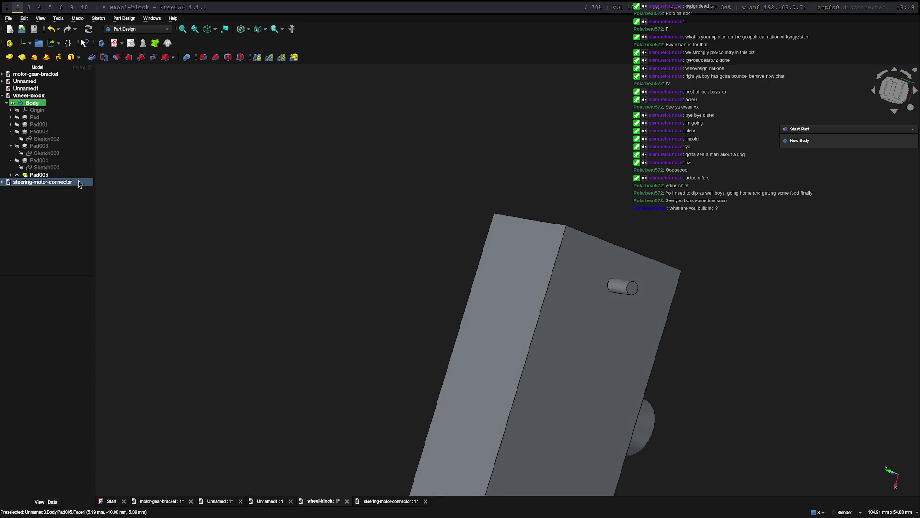
left_click(39, 175)
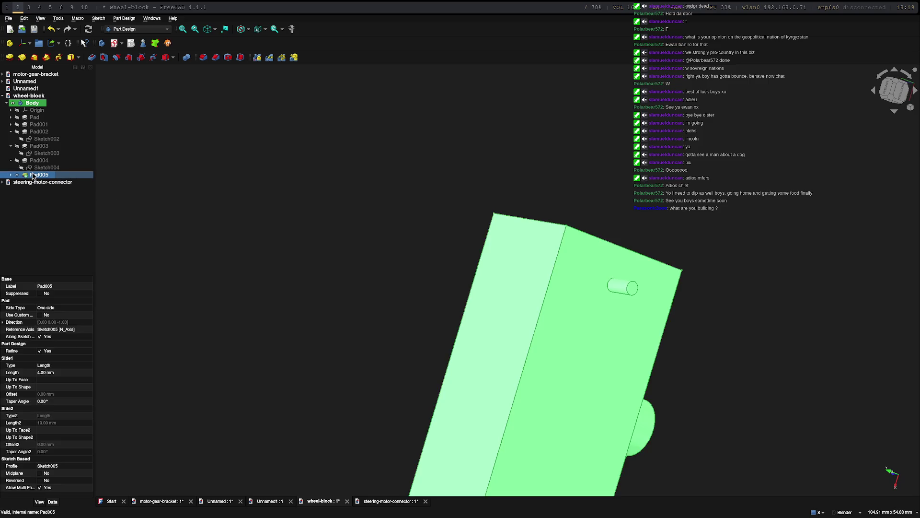
double_click(32, 176)
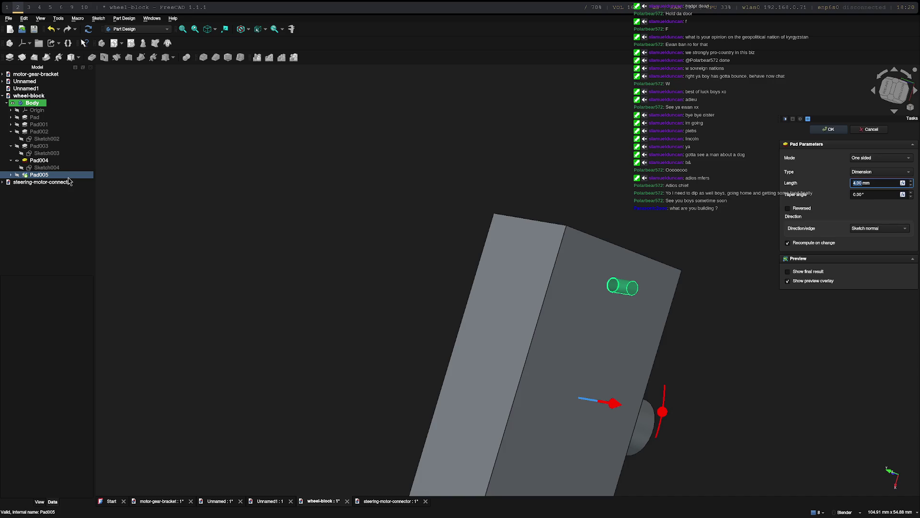
left_click(11, 174)
Set the left and right pin circles in Sketch005 to 3 mm diameter, then close the sketch.
double_click(29, 182)
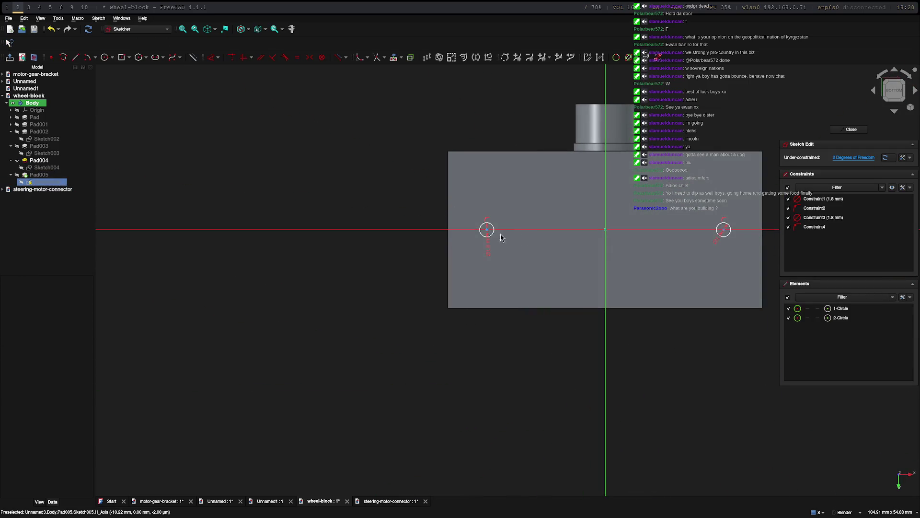
double_click(488, 251)
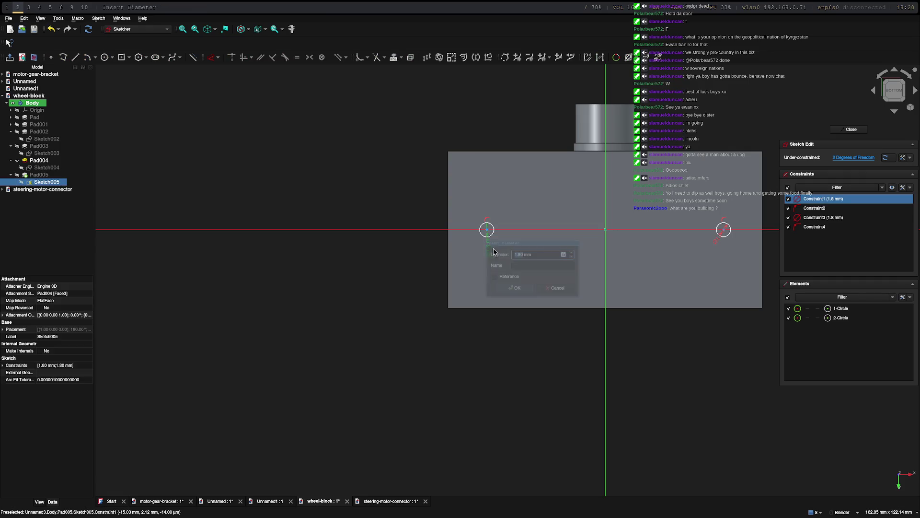
key("Return")
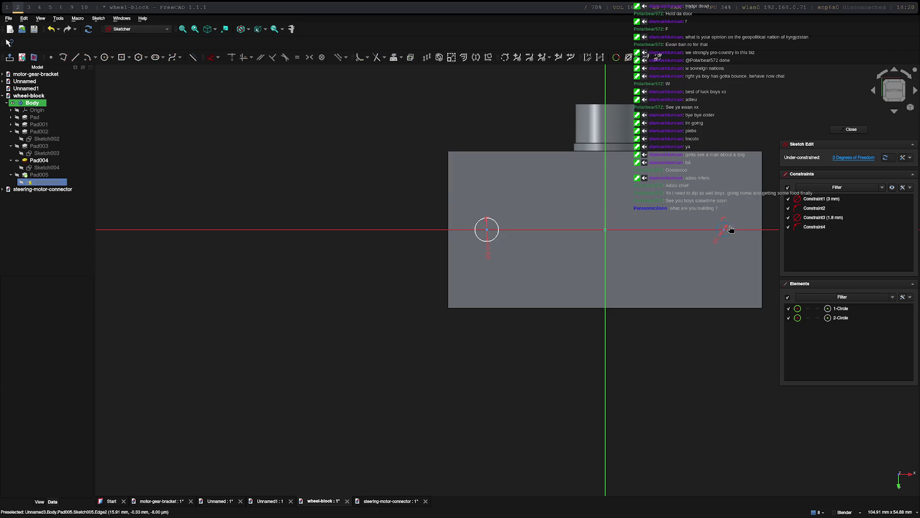
left_click(729, 231)
double_click(721, 242)
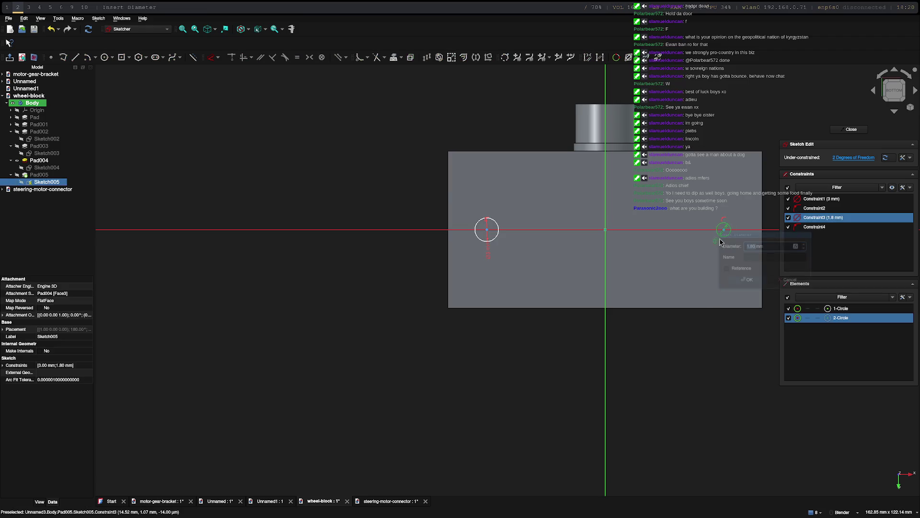
type("3")
key("Return")
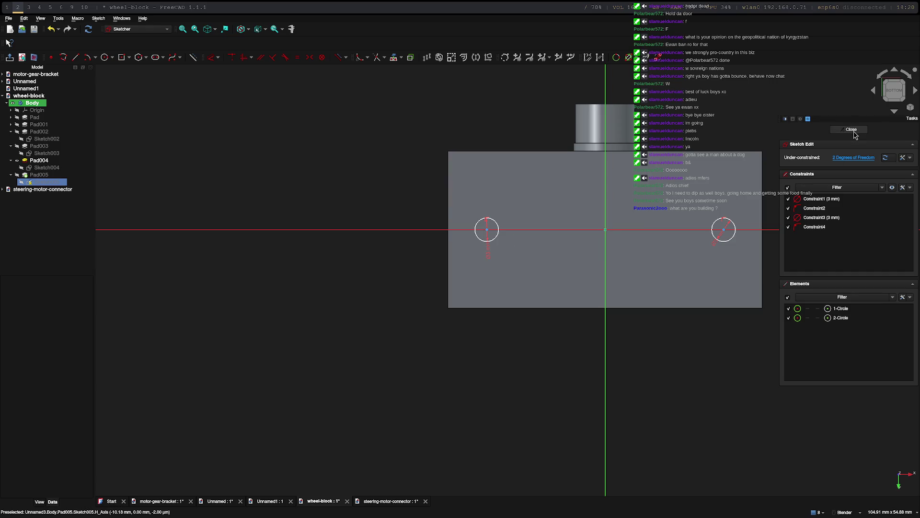
left_click(852, 129)
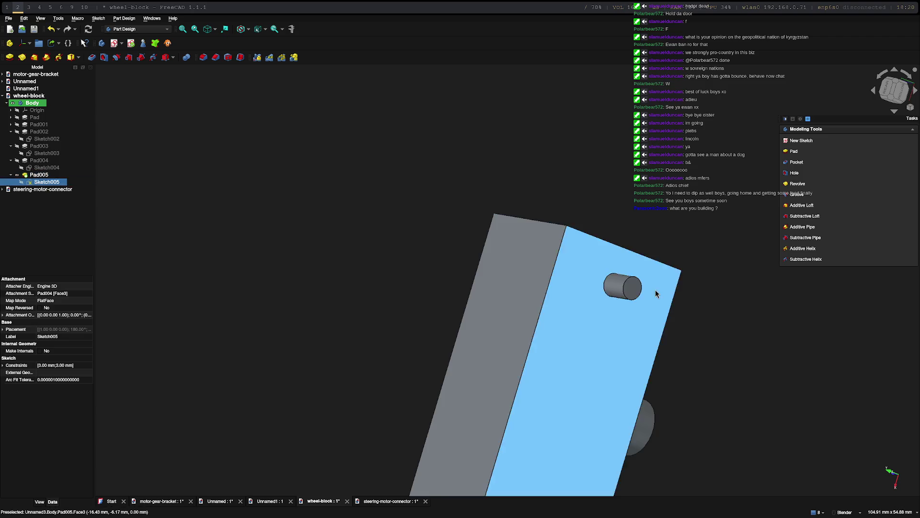
Edit Pad005 and drag its length down to 0.10 mm, confirming the change.
left_click(33, 176)
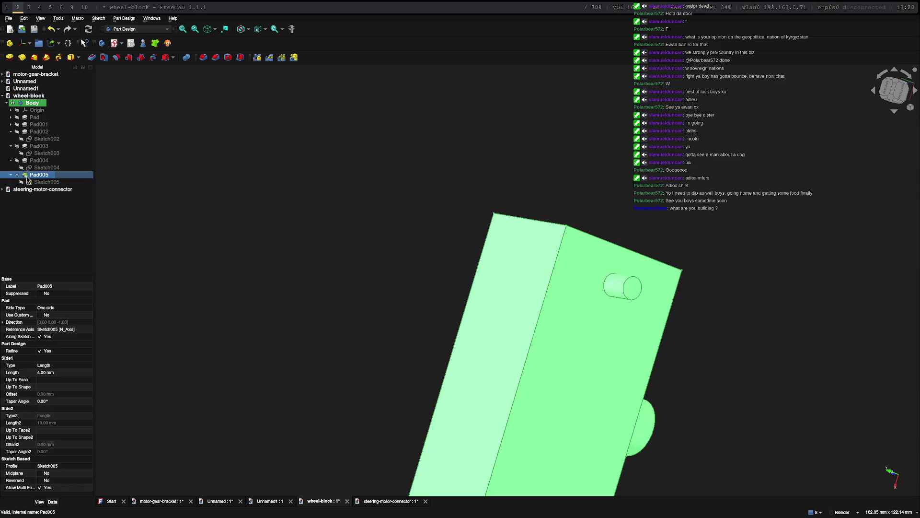
double_click(27, 177)
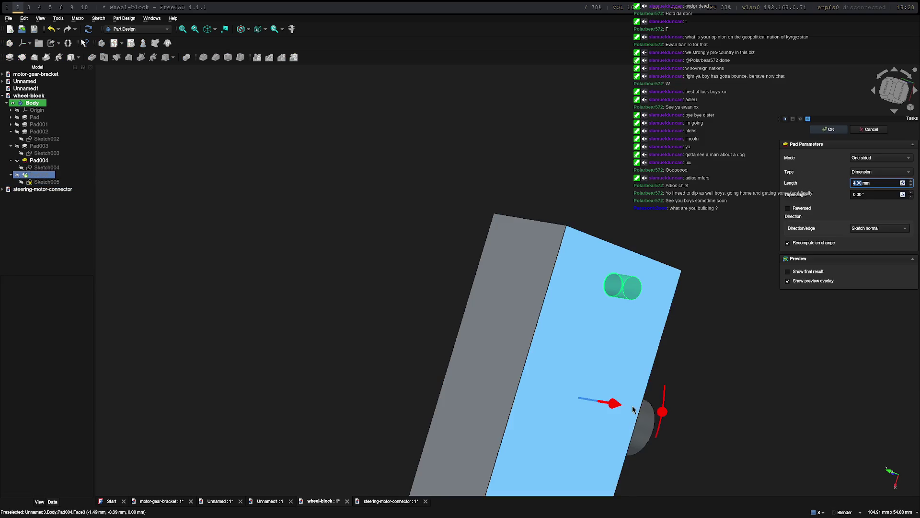
mouse_move(596, 401)
left_mouse_down()
mouse_move(536, 389)
mouse_move(713, 419)
mouse_move(599, 399)
mouse_move(609, 402)
left_mouse_up()
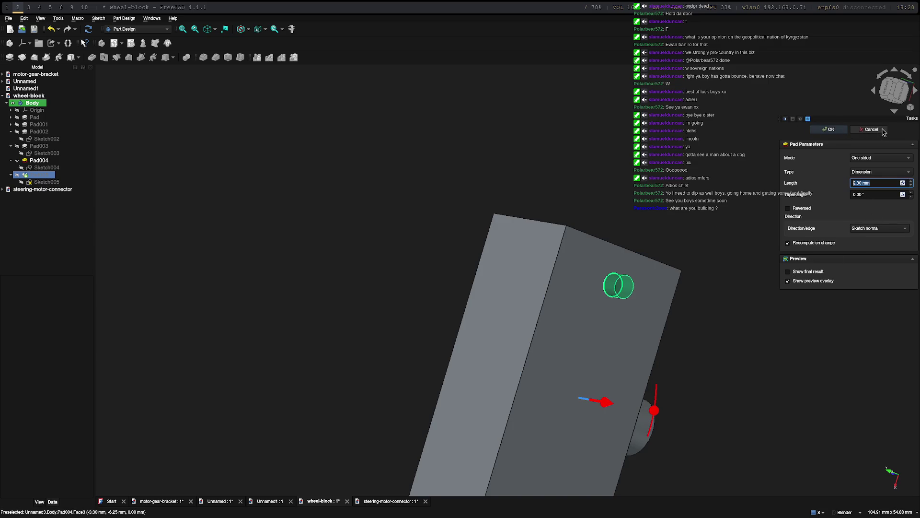
right_click(35, 175)
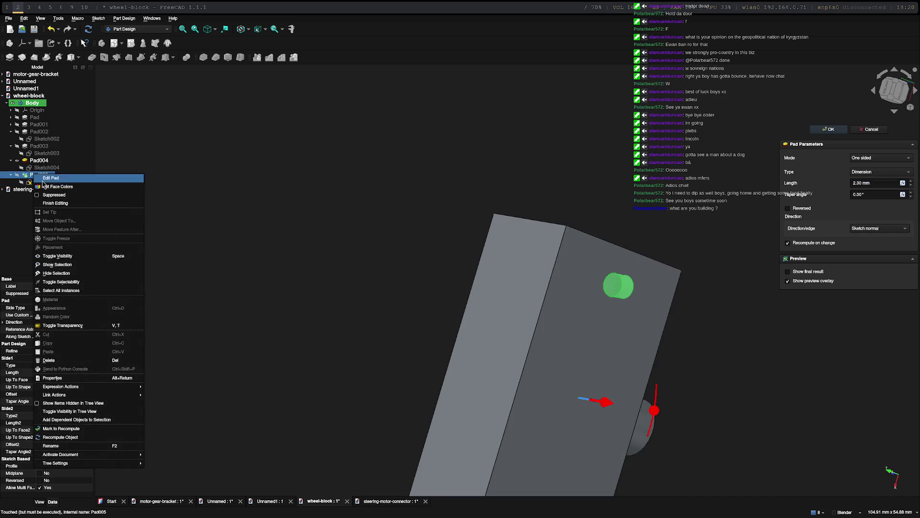
left_click(476, 220)
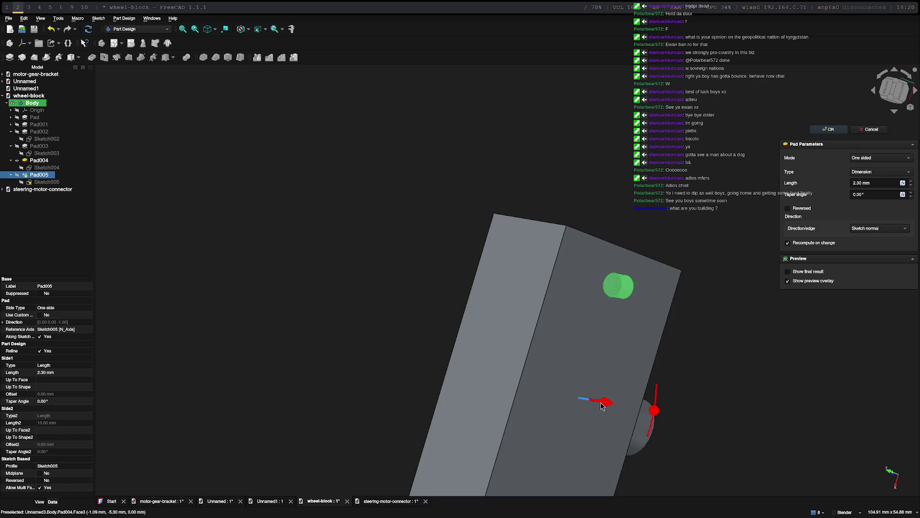
left_click_drag(602, 403, 580, 403)
key("Return")
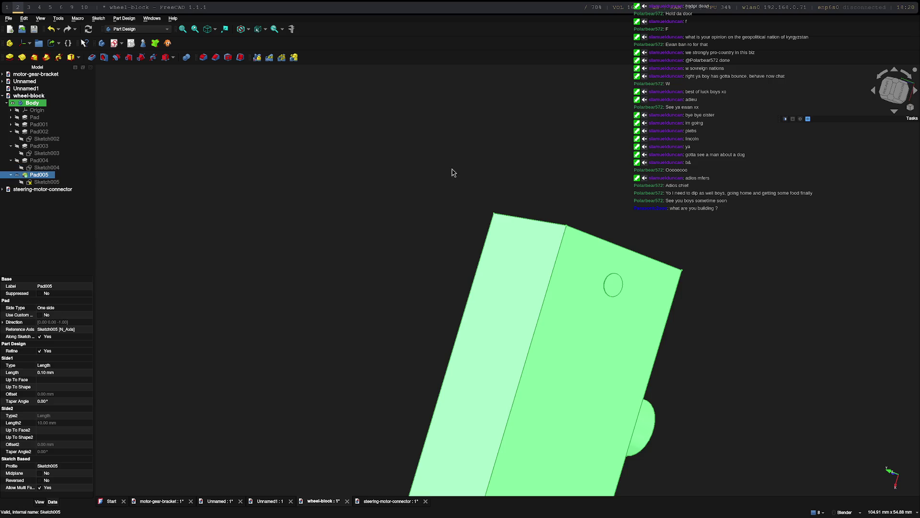
mouse_move(452, 172)
middle_mouse_down()
mouse_move(390, 148)
mouse_move(429, 162)
middle_mouse_up()
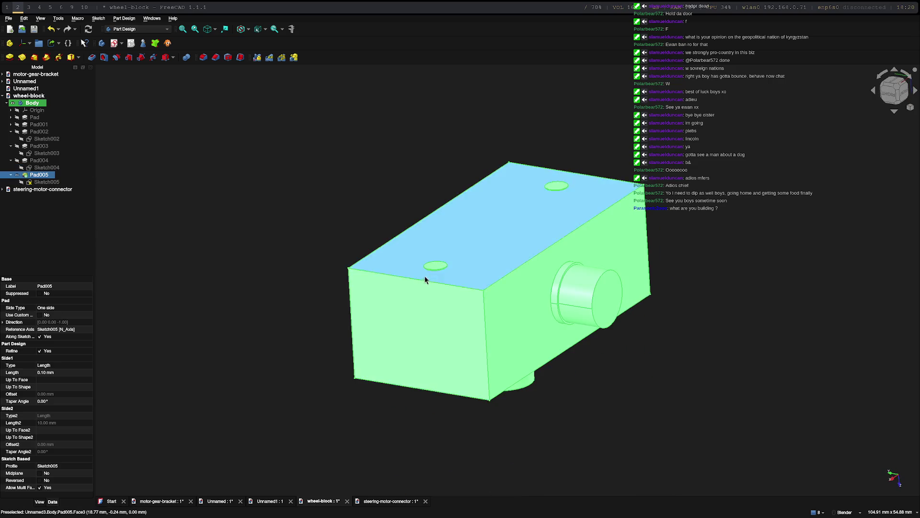
Zoom to inspect the thin pad, then select the block's top face and both circle edges.
scroll(425, 280, "up", 10)
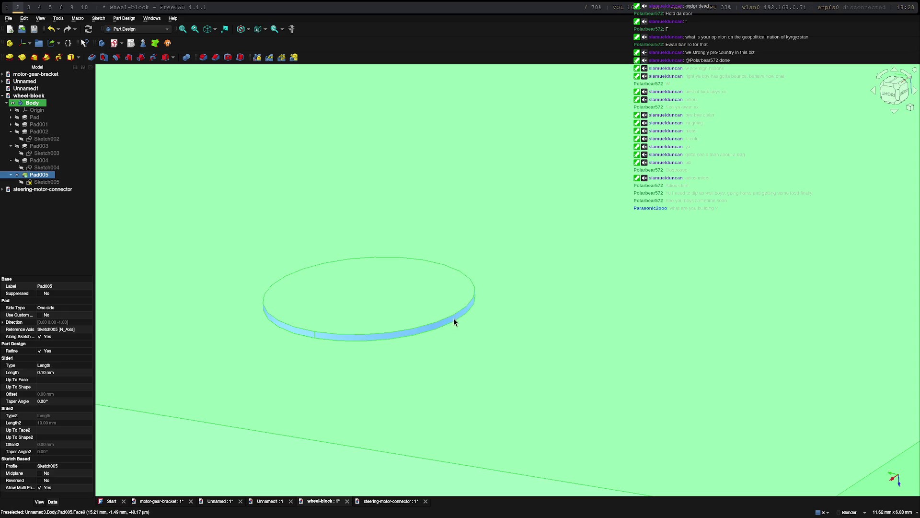
scroll(440, 309, "down", 10)
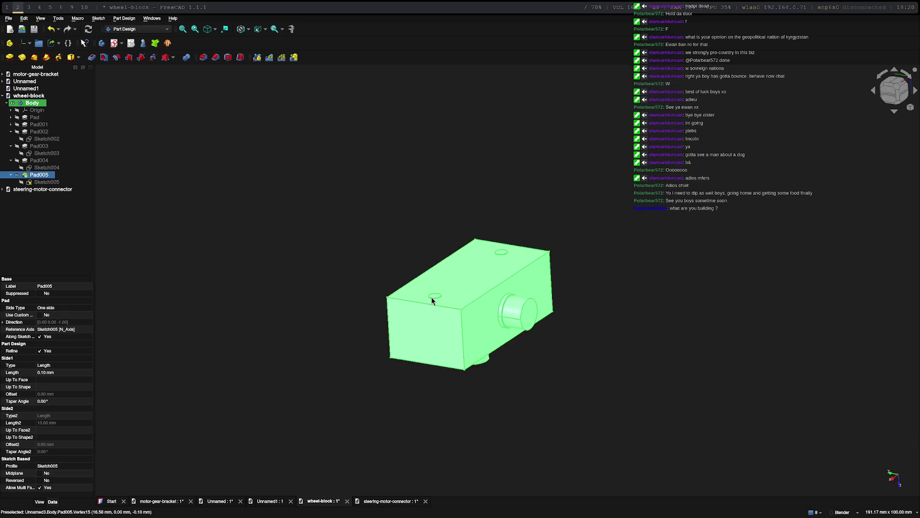
left_click(455, 286)
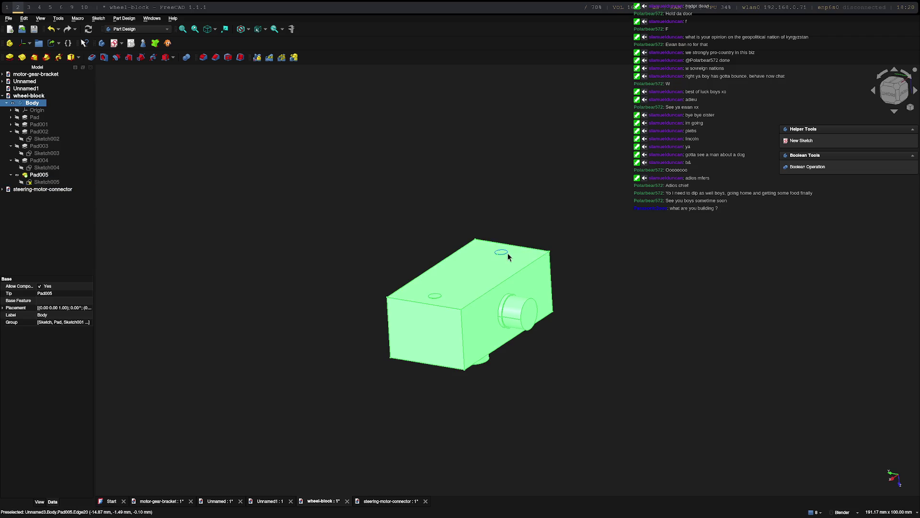
left_click(507, 255)
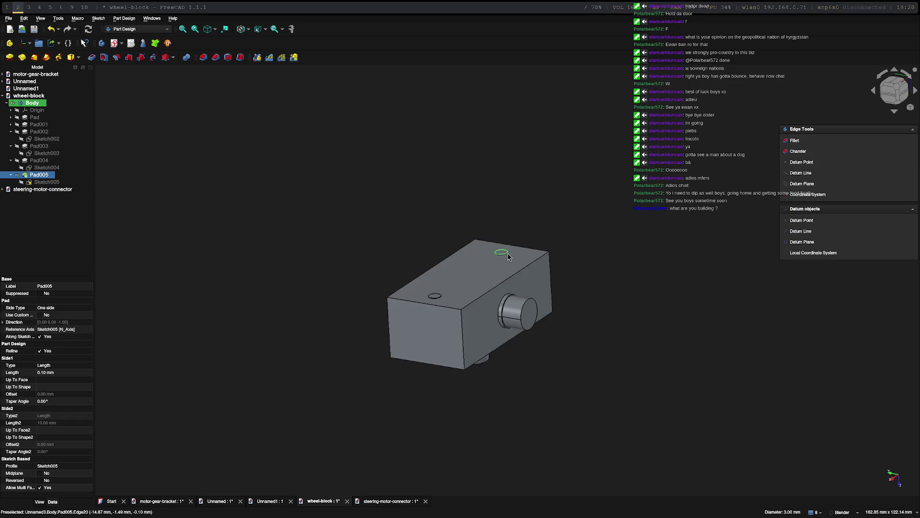
left_click(437, 299, "ctrl")
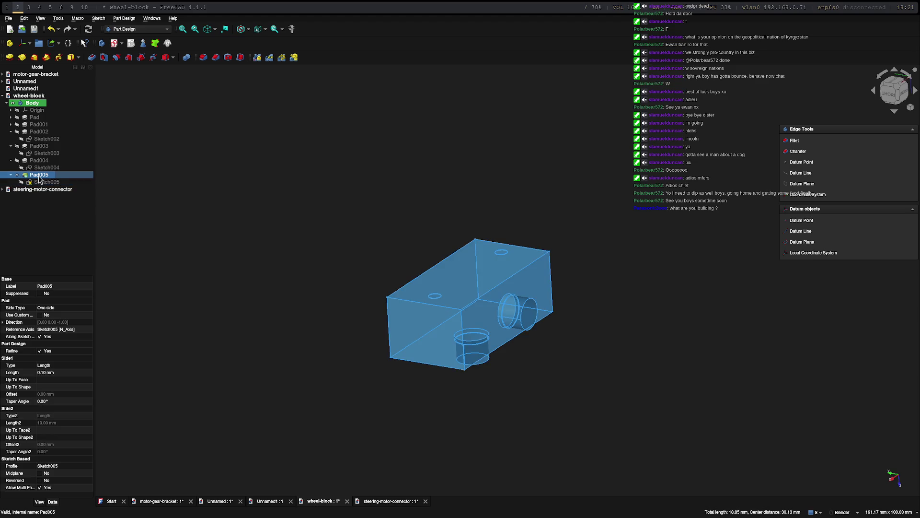
Delete Pad005 and select the Sketch005 circles.
key("Delete")
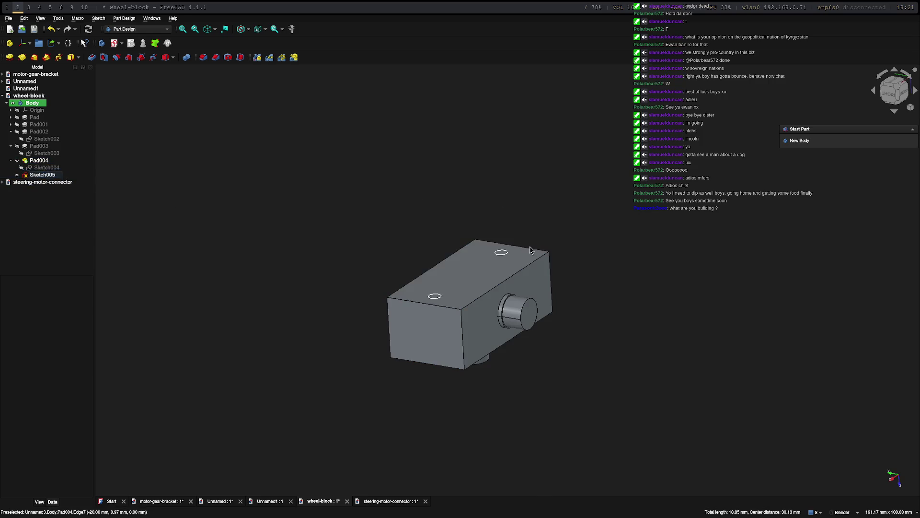
scroll(375, 263, "up", 5)
left_click(581, 394)
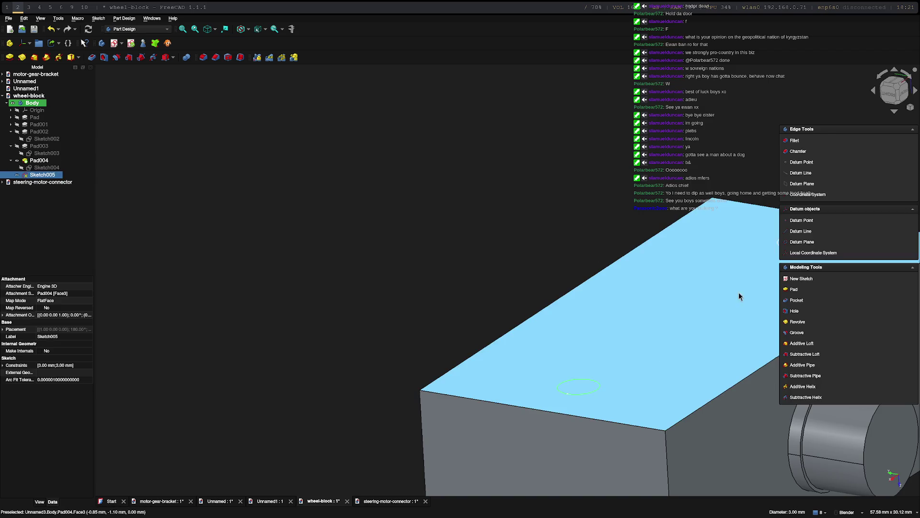
scroll(747, 247, "down", 3)
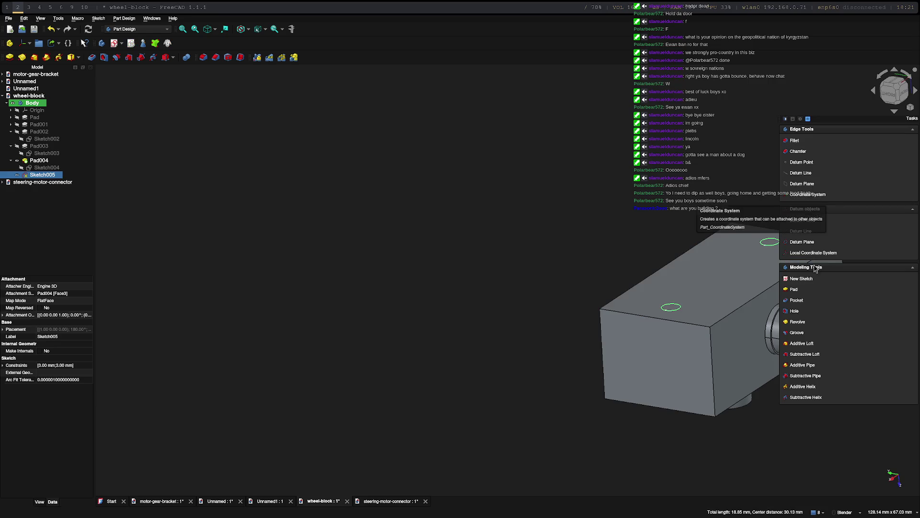
Pocket the Sketch005 circles 8 mm deep into the block, then select the Body.
left_click(796, 300)
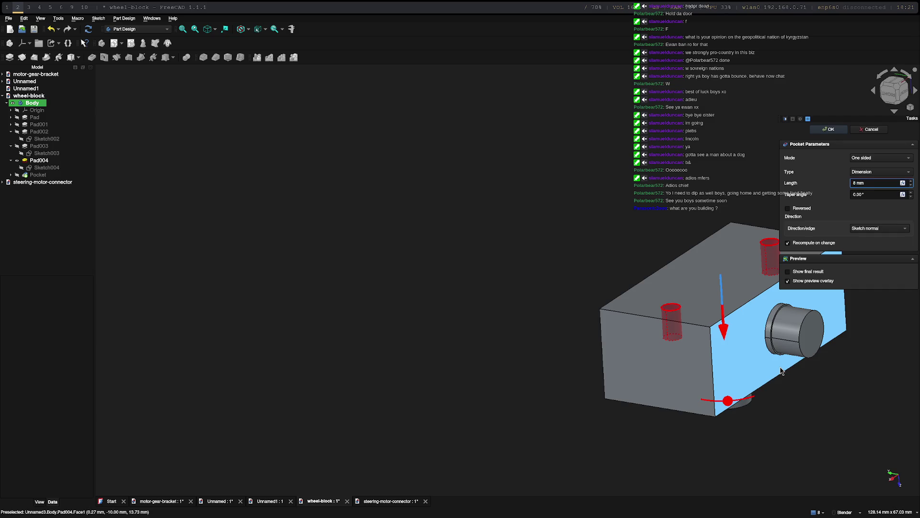
key("Return")
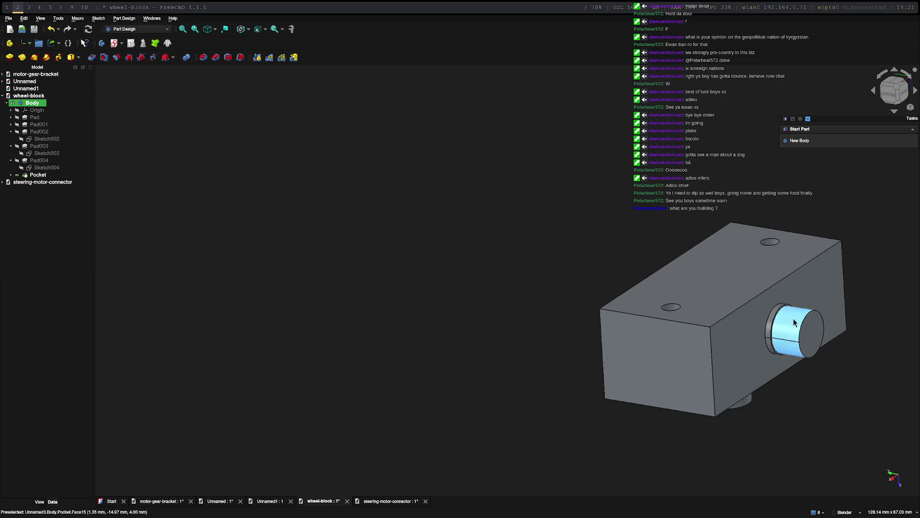
mouse_move(786, 345)
middle_mouse_down()
mouse_move(772, 365)
mouse_move(668, 350)
mouse_move(633, 413)
mouse_move(503, 282)
mouse_move(495, 409)
mouse_move(551, 403)
mouse_move(530, 421)
middle_mouse_up()
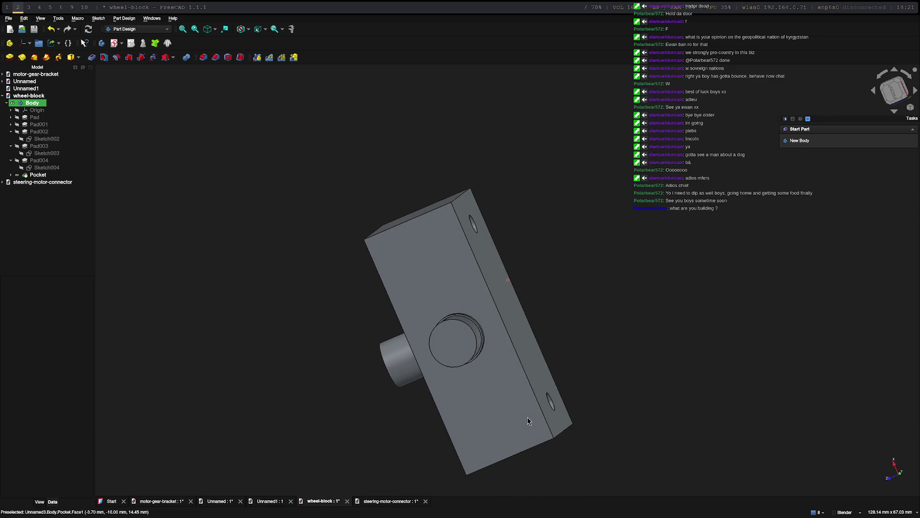
left_click(21, 102)
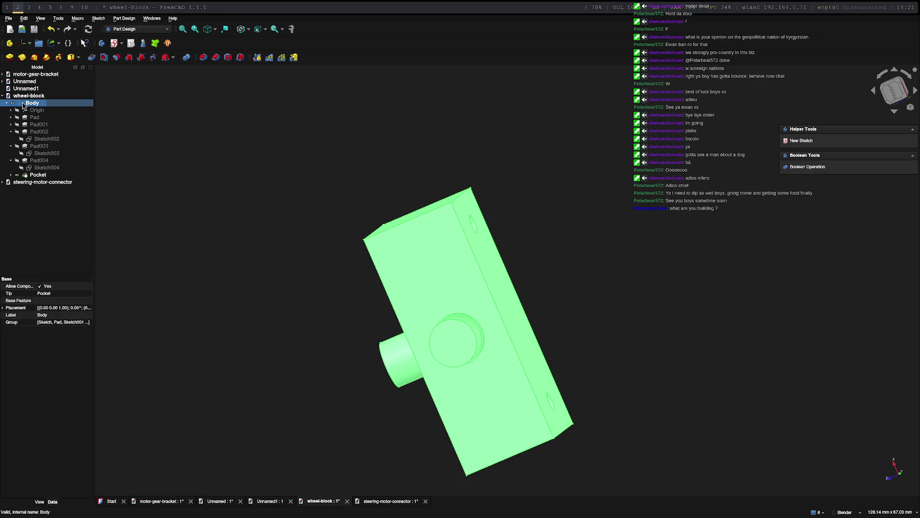
right_click(22, 102)
left_click(2, 109)
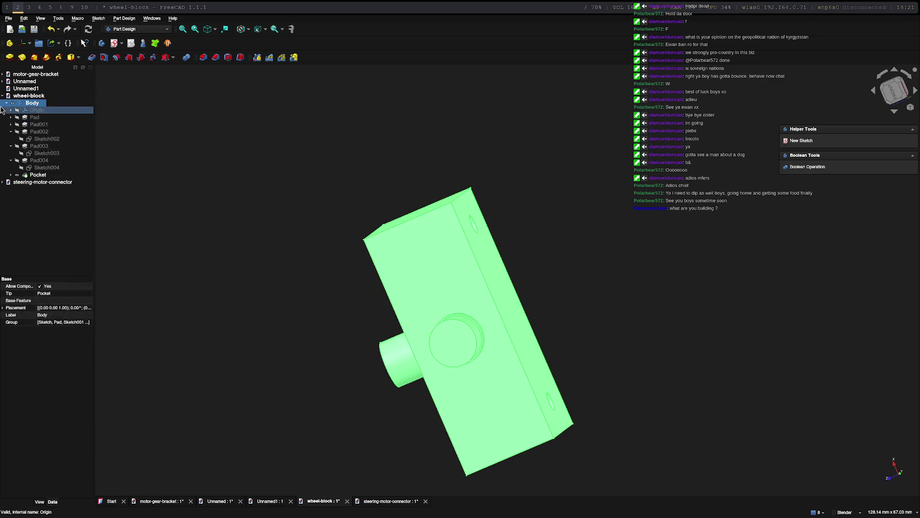
Export the body via File > Export as wheel-block.stl, overwriting the existing file.
left_click(8, 19)
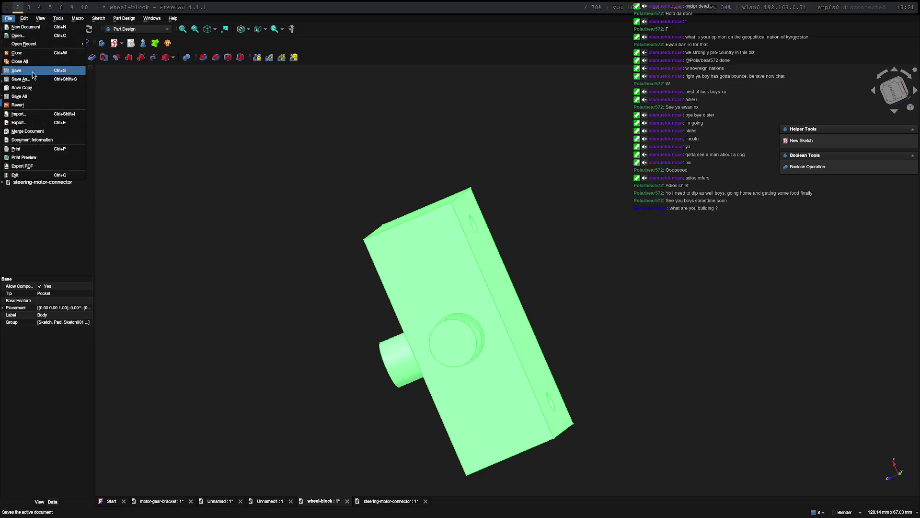
left_click(29, 122)
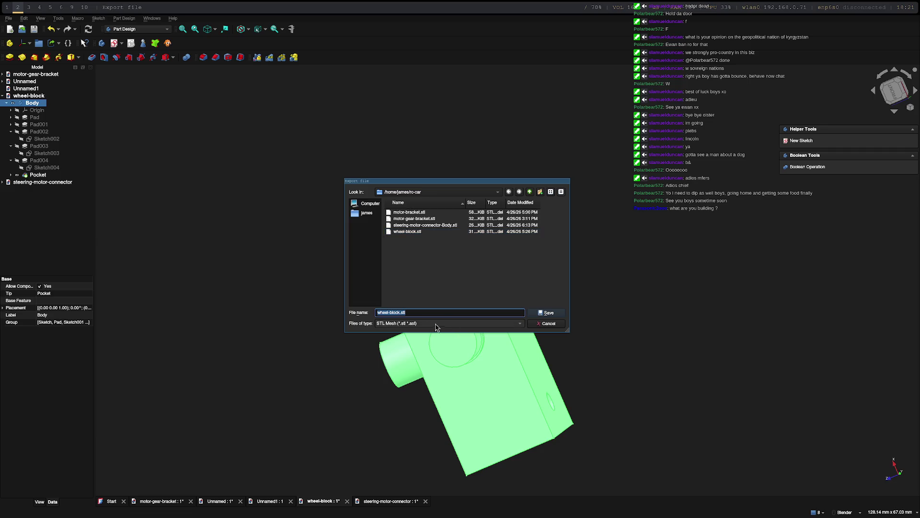
left_click(541, 313)
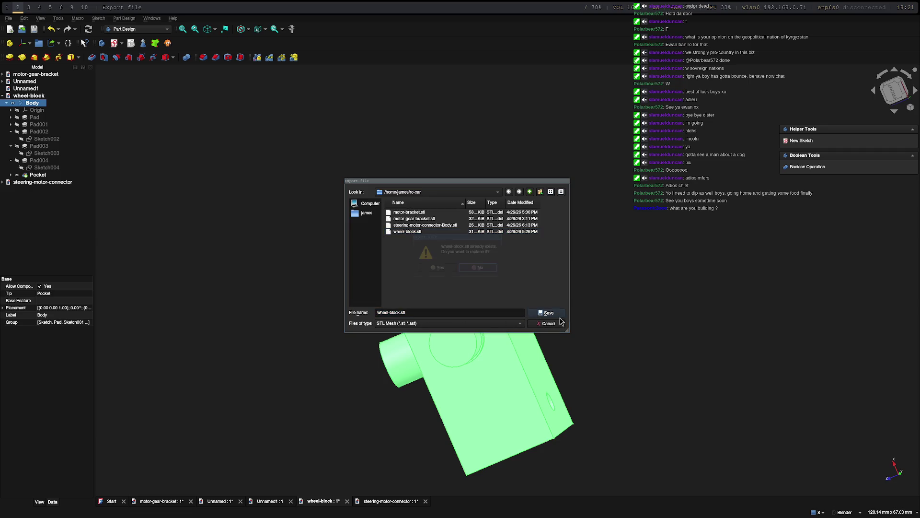
left_click(430, 269)
In FlashPrint, remove the old model from the plate and load wheel-block.stl.
key("super+4")
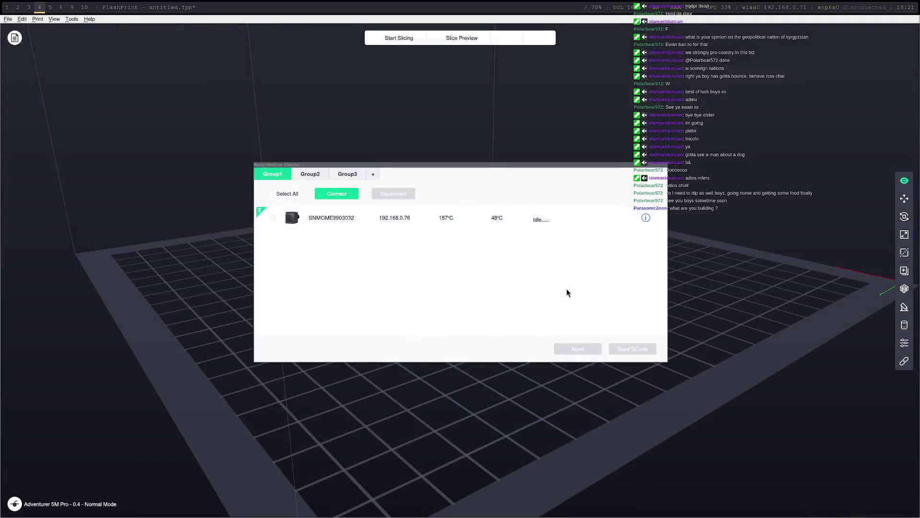
key("Escape")
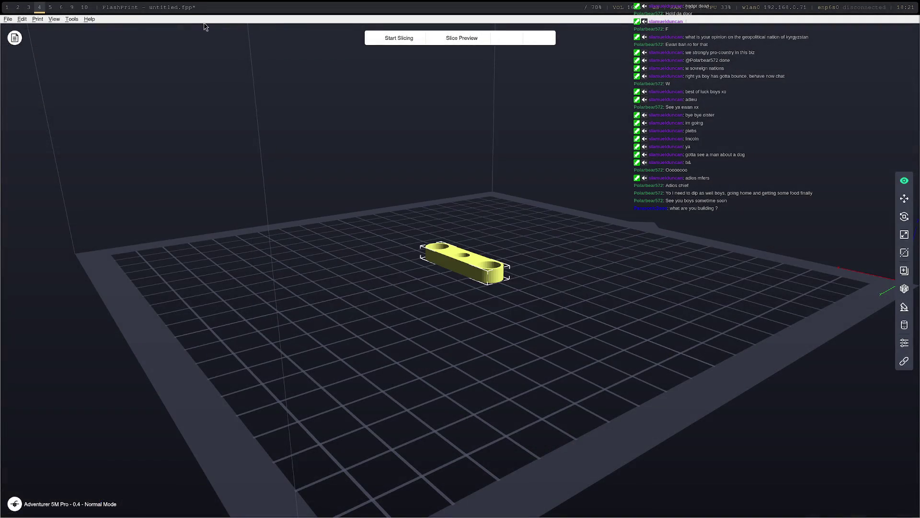
right_click(481, 266)
left_click(459, 263)
key("Delete")
left_click(9, 20)
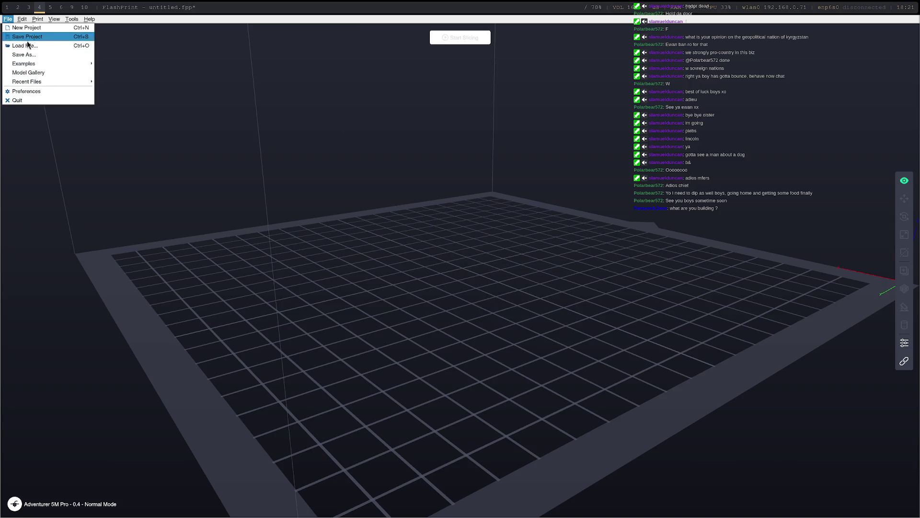
left_click(29, 35)
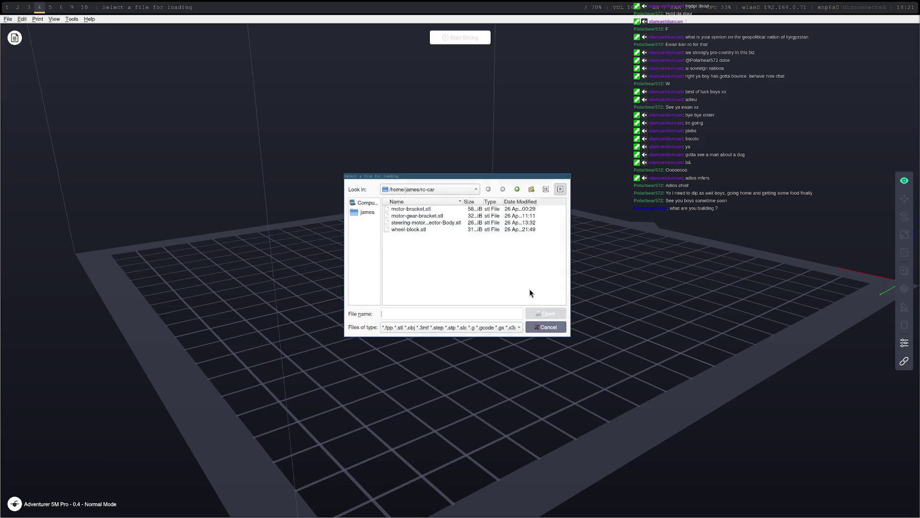
double_click(423, 228)
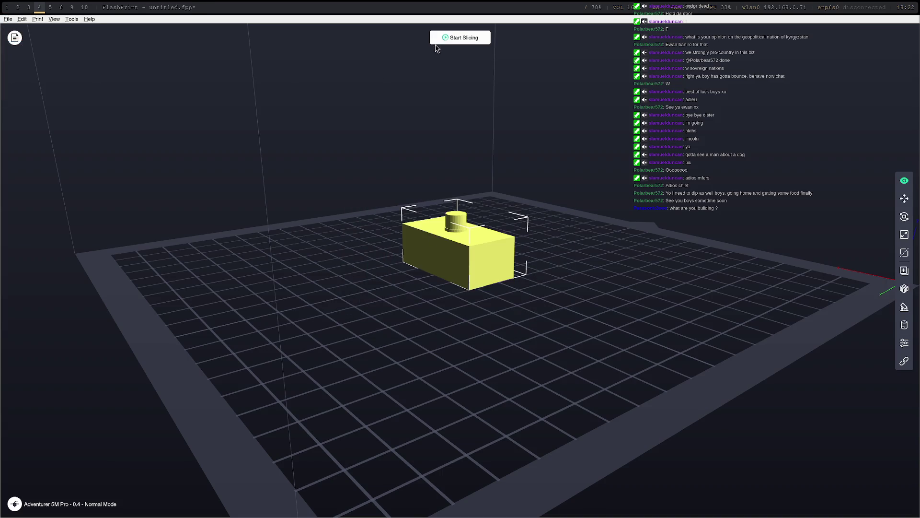
Slice the wheel block with the confirmed settings and centre it in the view.
left_click(458, 38)
left_click(524, 337)
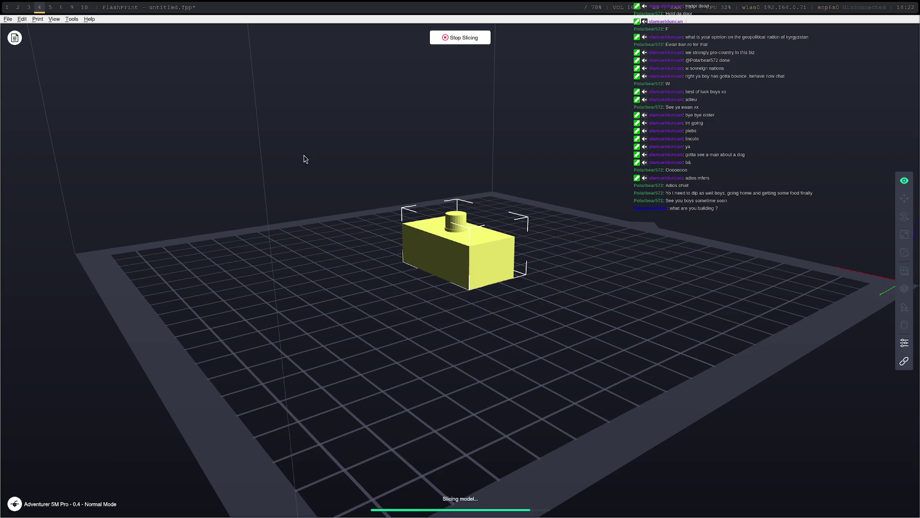
mouse_move(704, 242)
left_mouse_down()
mouse_move(599, 225)
mouse_move(461, 234)
mouse_move(396, 243)
mouse_move(345, 274)
left_mouse_up()
mouse_move(320, 309)
left_mouse_down()
mouse_move(261, 311)
mouse_move(495, 325)
left_mouse_up()
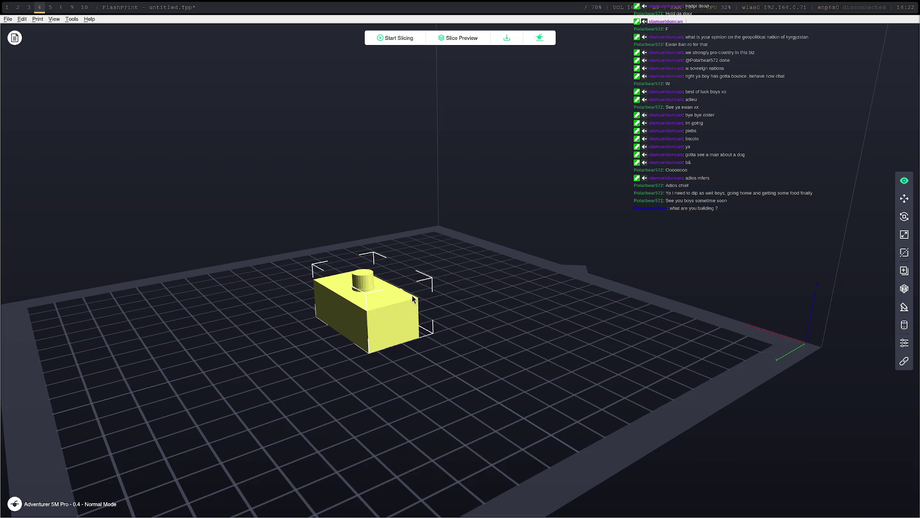
Orbit around the build plate to inspect the sliced wheel block from below and above.
left_click_drag(426, 361, 387, 350)
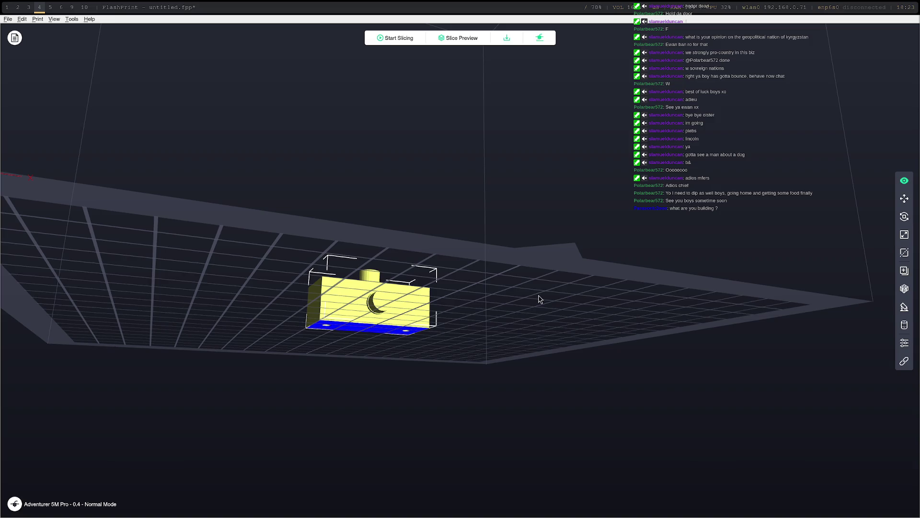
mouse_move(455, 275)
left_mouse_down()
mouse_move(431, 268)
mouse_move(436, 284)
mouse_move(528, 331)
mouse_move(366, 442)
left_mouse_up()
mouse_move(469, 377)
left_mouse_down()
mouse_move(460, 407)
mouse_move(440, 99)
mouse_move(413, 390)
mouse_move(421, 345)
left_mouse_up()
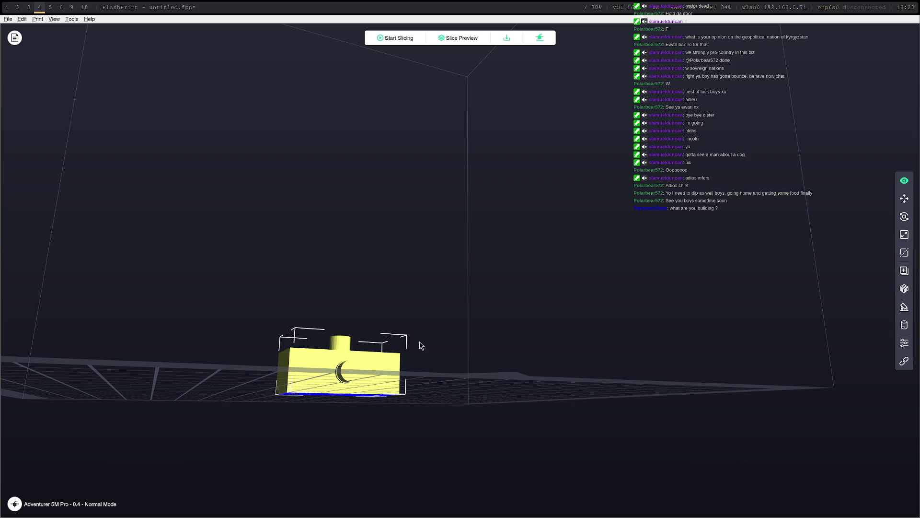
left_click_drag(317, 427, 358, 338)
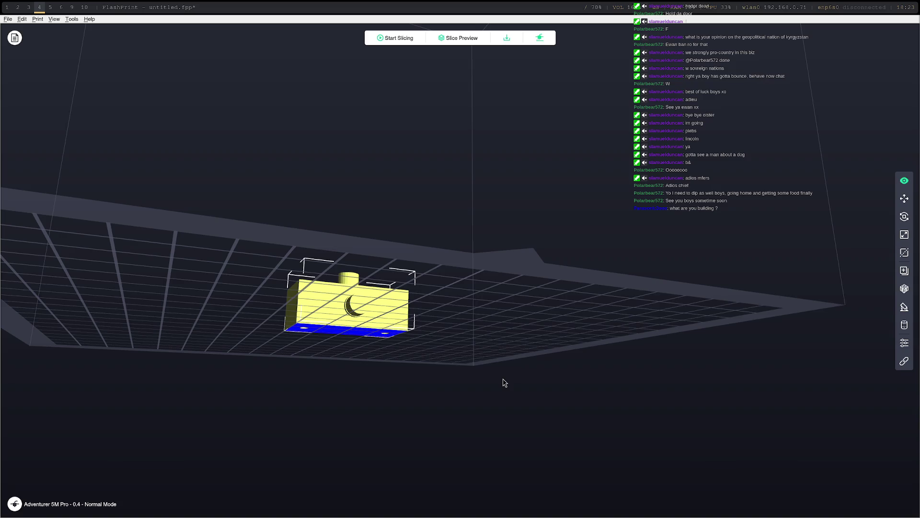
left_click_drag(494, 376, 489, 384)
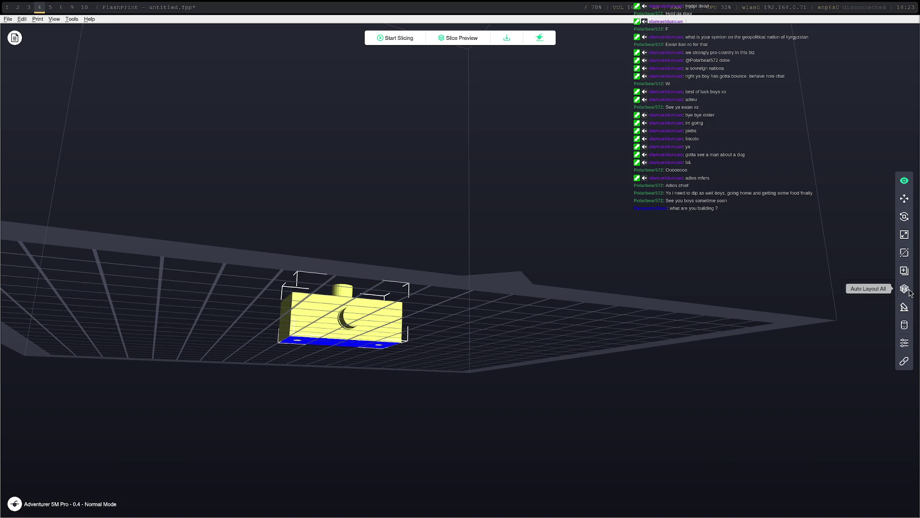
Switch the support type to tree supports with manual placement enabled.
left_click(904, 307)
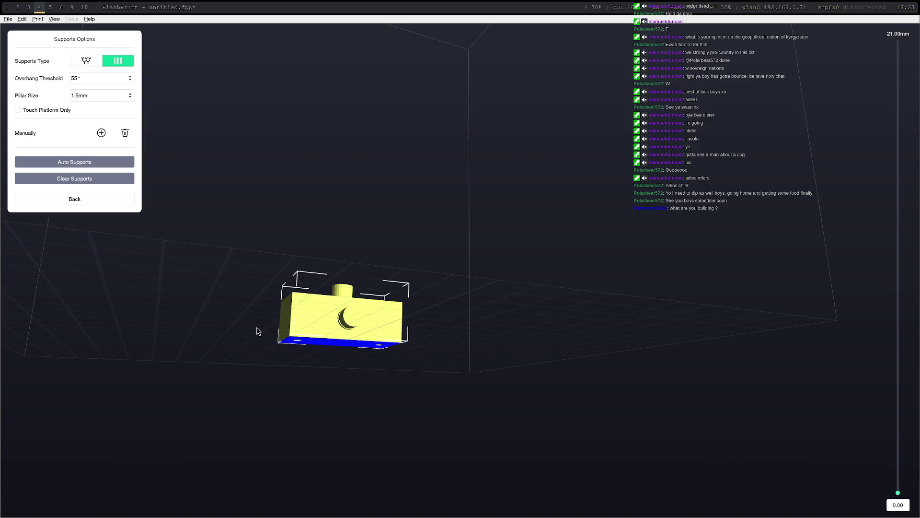
left_click_drag(387, 368, 390, 375)
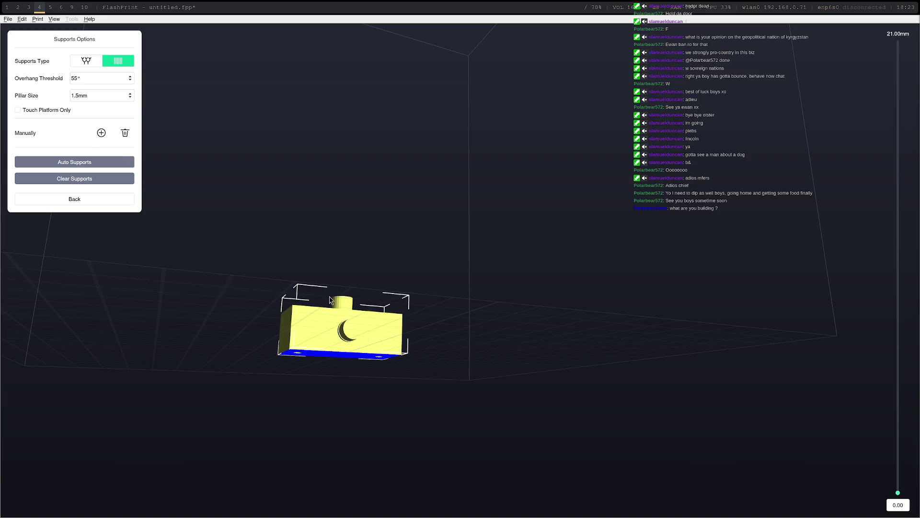
left_click(87, 60)
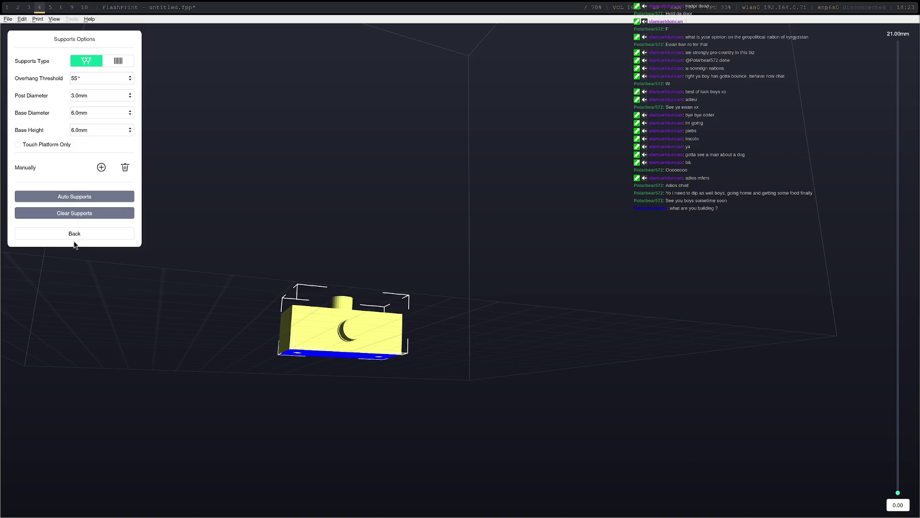
left_click(101, 167)
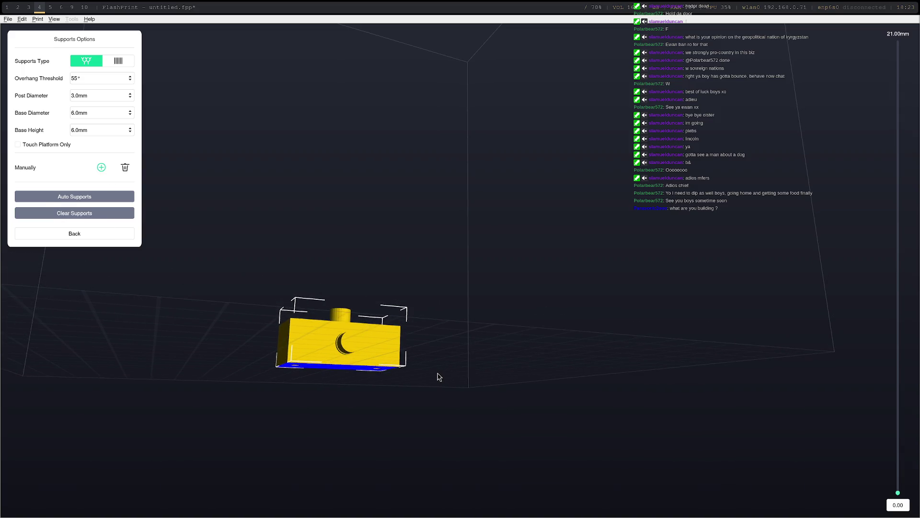
Place two tree supports beneath the block's protruding side cylinder and check them from low angles.
mouse_move(438, 376)
left_mouse_down()
mouse_move(431, 384)
mouse_move(452, 378)
mouse_move(389, 384)
left_mouse_up()
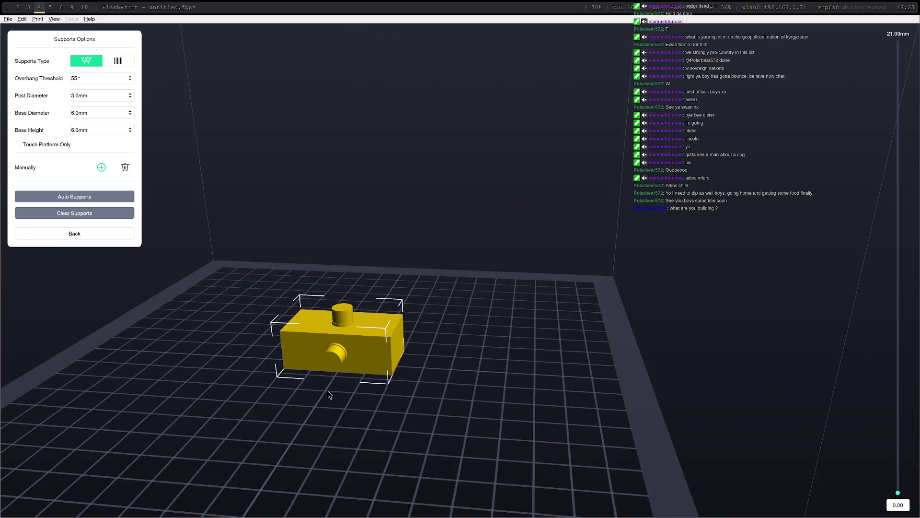
left_click_drag(328, 402, 334, 368)
left_click_drag(384, 419, 409, 409)
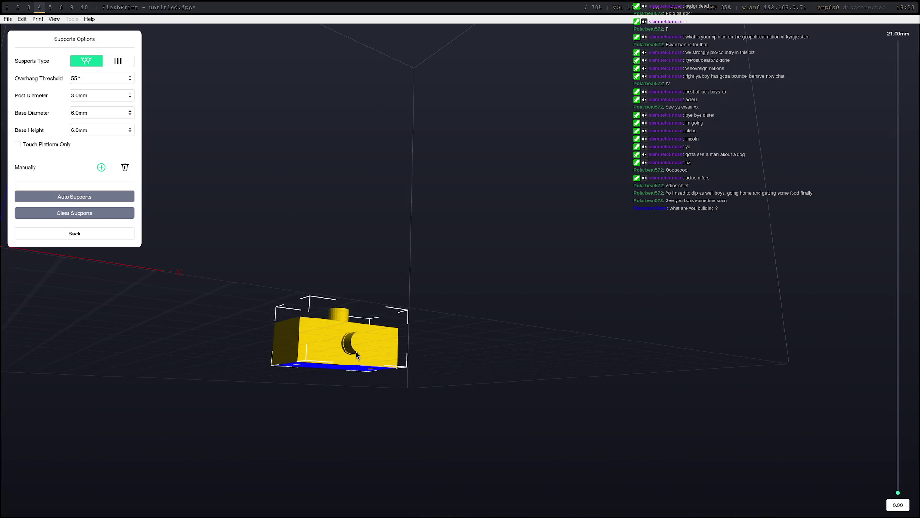
mouse_move(356, 350)
left_mouse_down()
mouse_move(369, 375)
mouse_move(359, 355)
left_mouse_up()
mouse_move(413, 361)
left_mouse_down()
mouse_move(423, 372)
mouse_move(410, 349)
left_mouse_up()
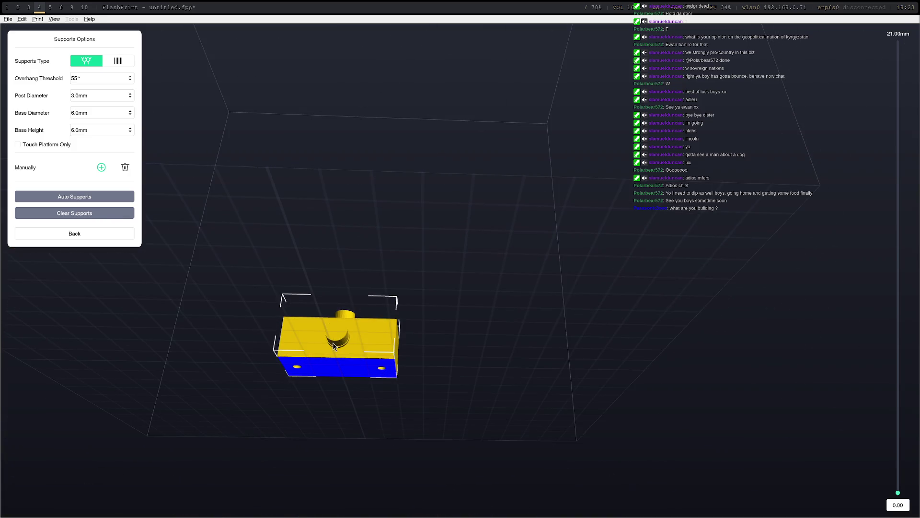
left_click_drag(398, 314, 411, 348)
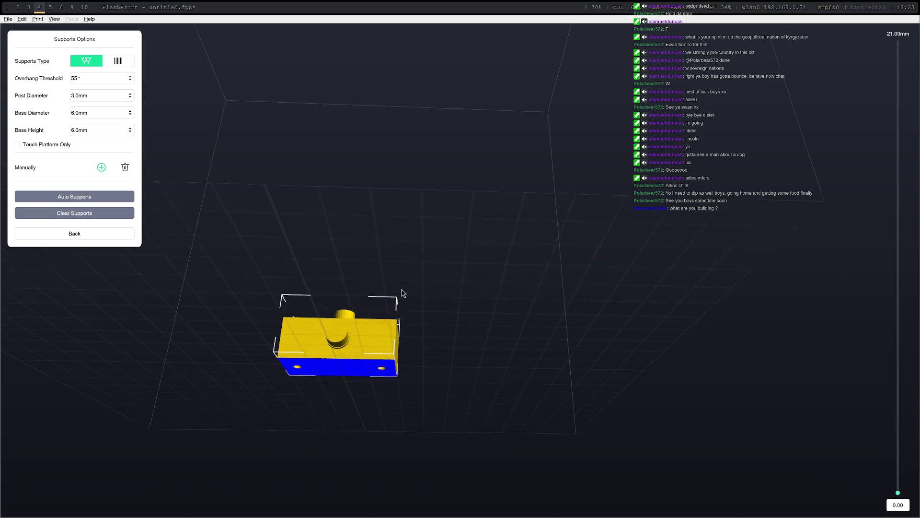
left_click_drag(403, 292, 408, 319)
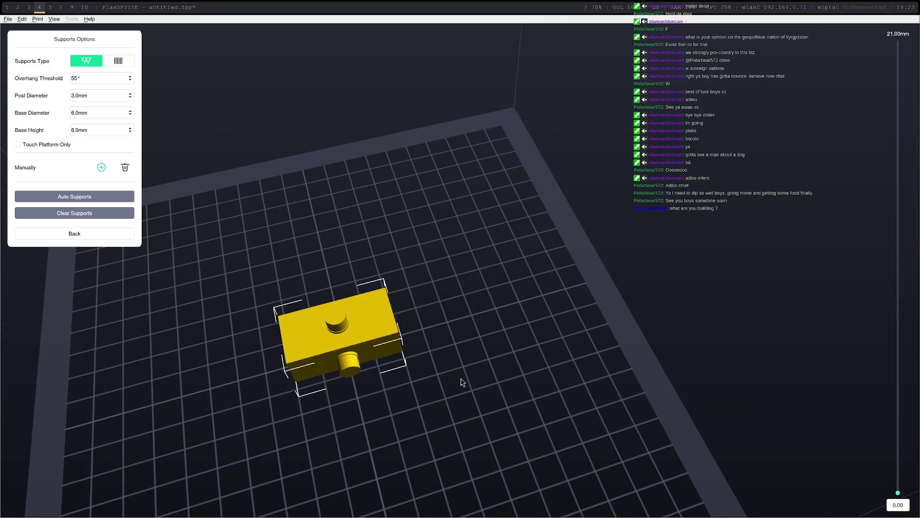
left_click_drag(462, 380, 459, 373)
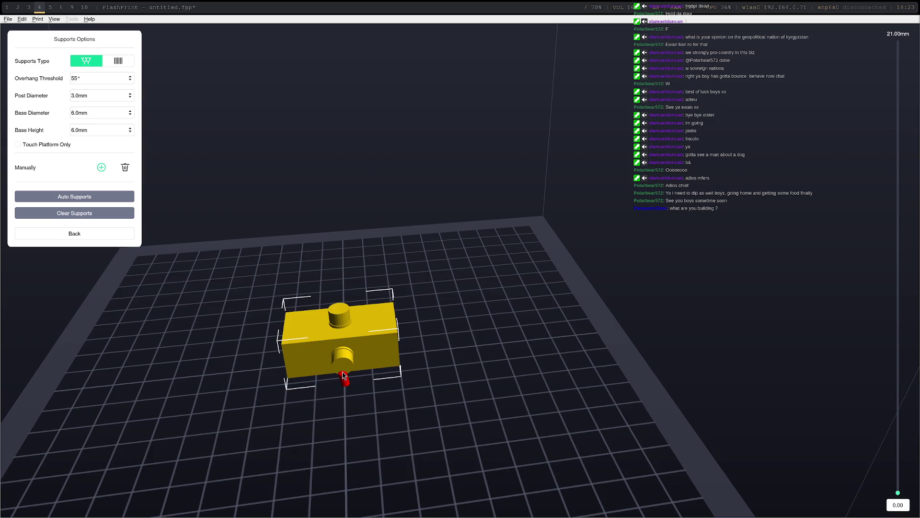
mouse_move(437, 412)
left_mouse_down()
mouse_move(436, 390)
mouse_move(435, 403)
left_mouse_up()
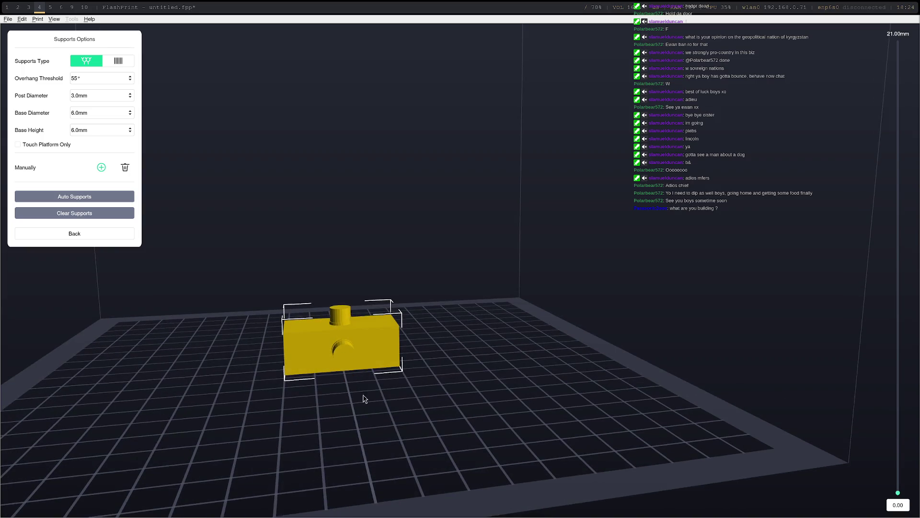
left_click_drag(364, 400, 390, 397)
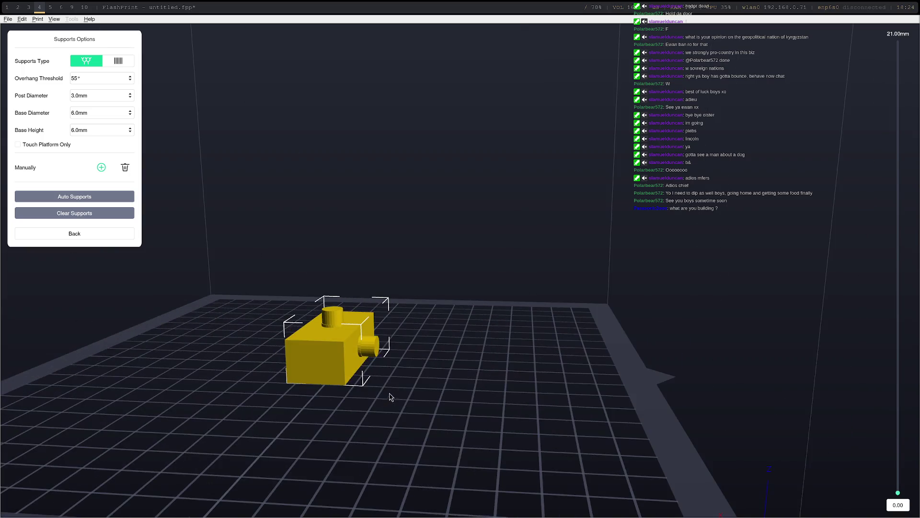
left_click(376, 357)
left_click_drag(433, 376, 371, 381)
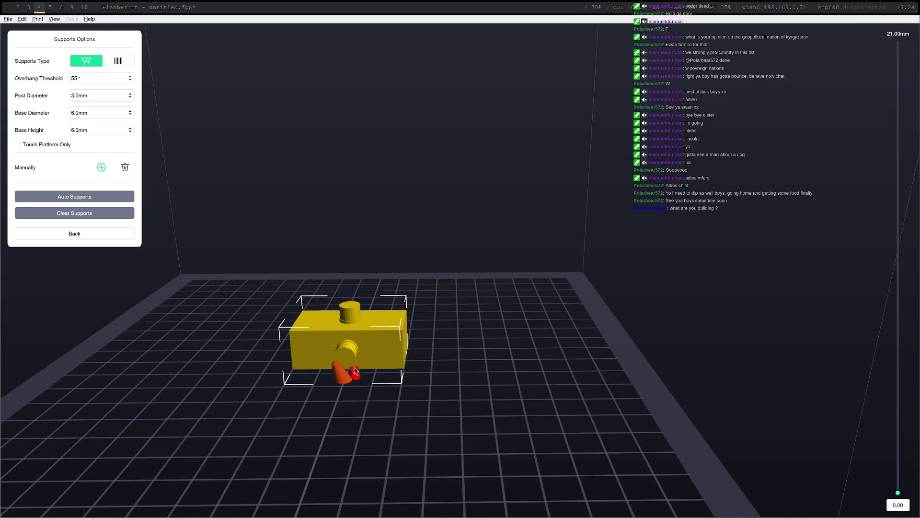
mouse_move(375, 387)
left_mouse_down()
mouse_move(345, 386)
mouse_move(335, 368)
mouse_move(400, 399)
mouse_move(394, 397)
left_mouse_up()
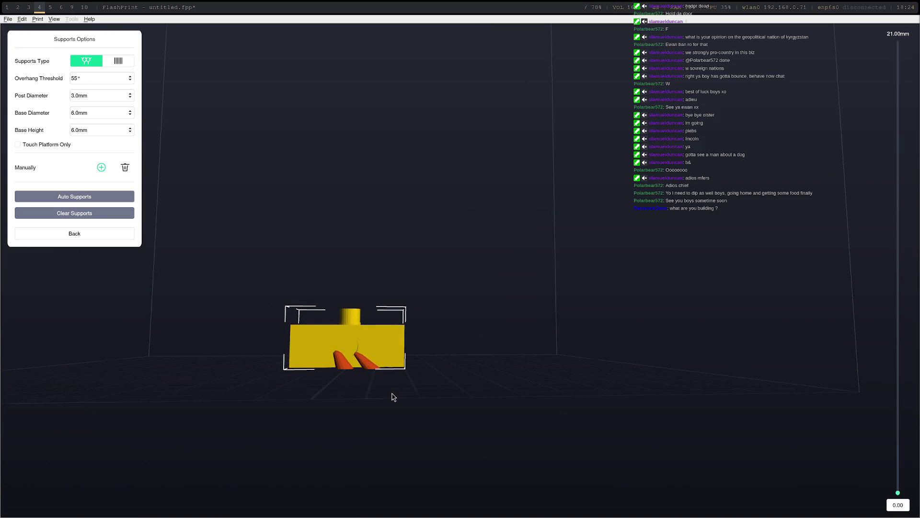
Slice the supported block with a brim added to anchor the tree supports.
left_click(107, 232)
left_click(453, 36)
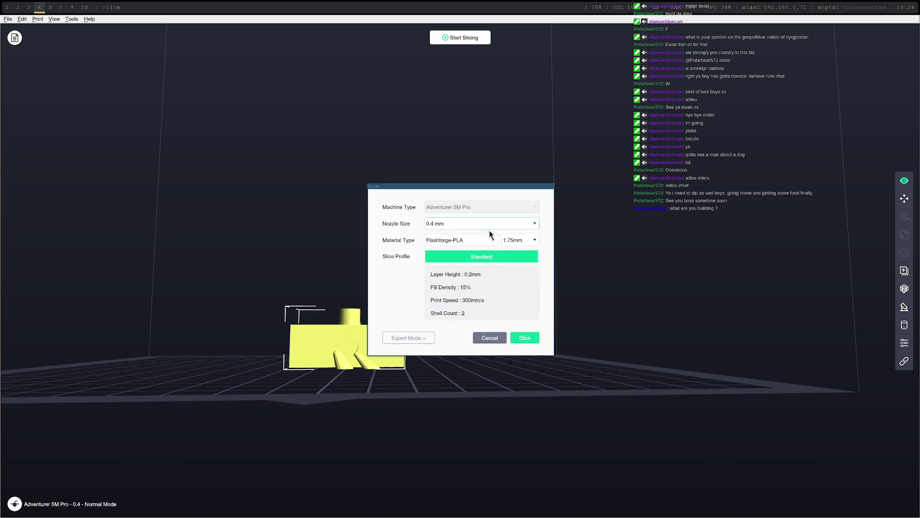
left_click(536, 341)
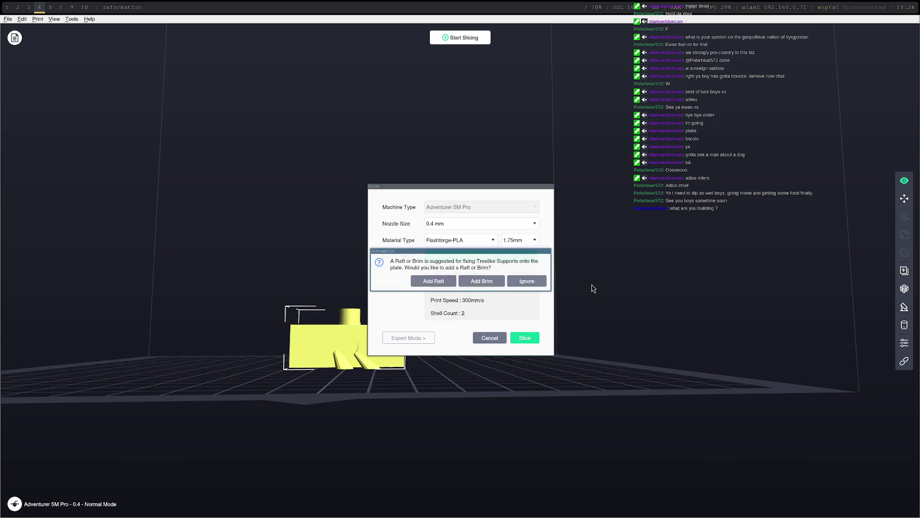
left_click(482, 282)
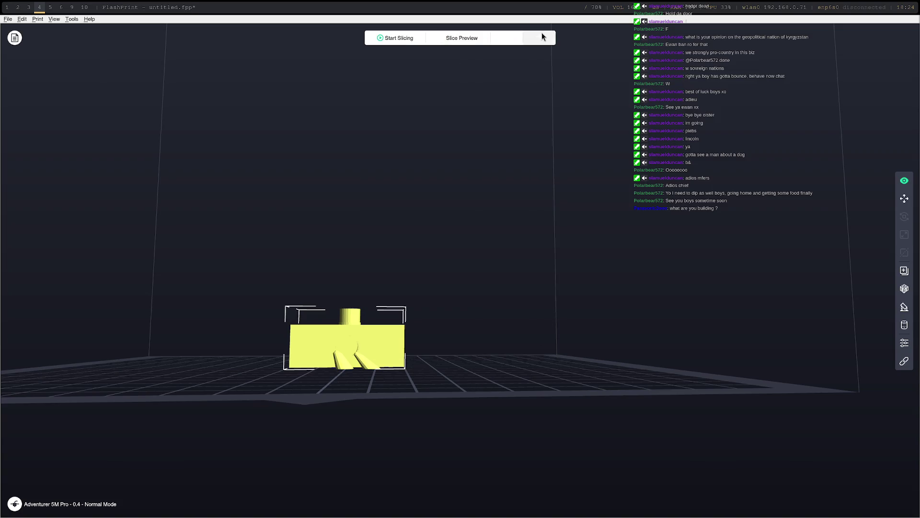
Send the wheel-block G-code to the printer, connecting to all networked printers found.
left_click(542, 36)
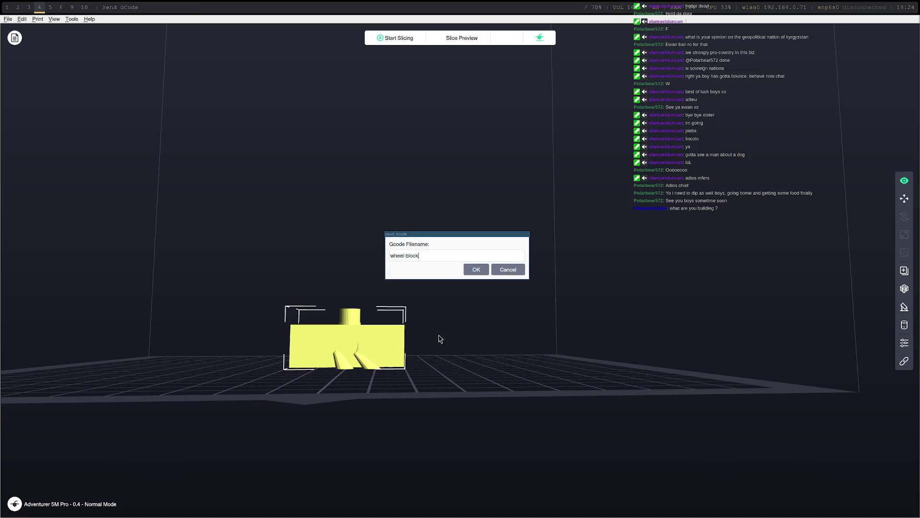
left_click(479, 272)
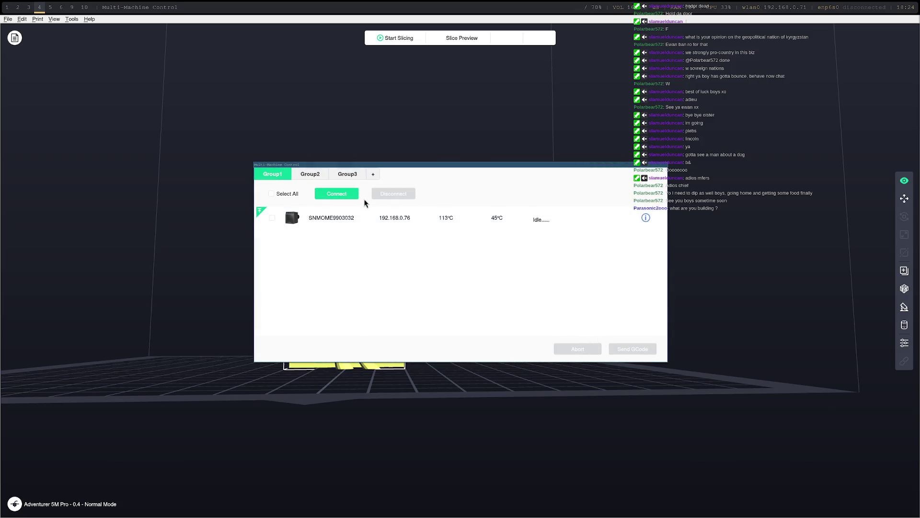
left_click(341, 195)
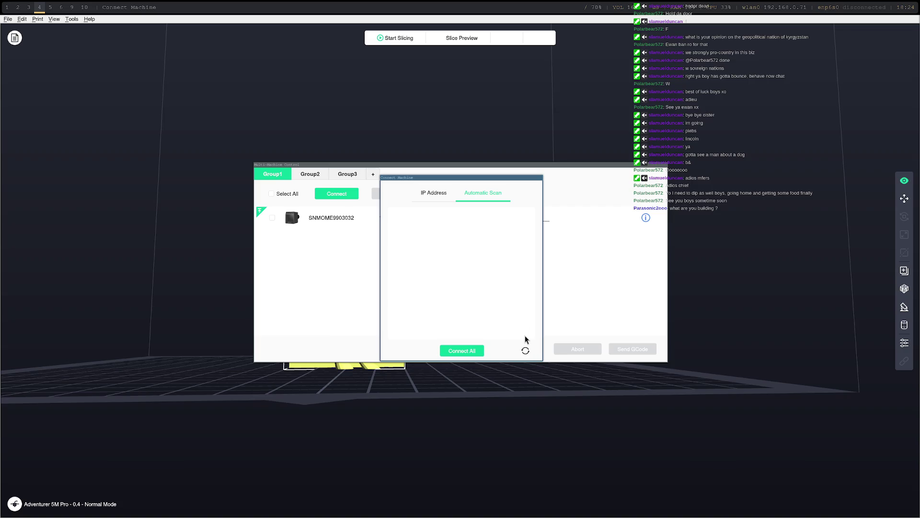
left_click(443, 350)
left_click(525, 351)
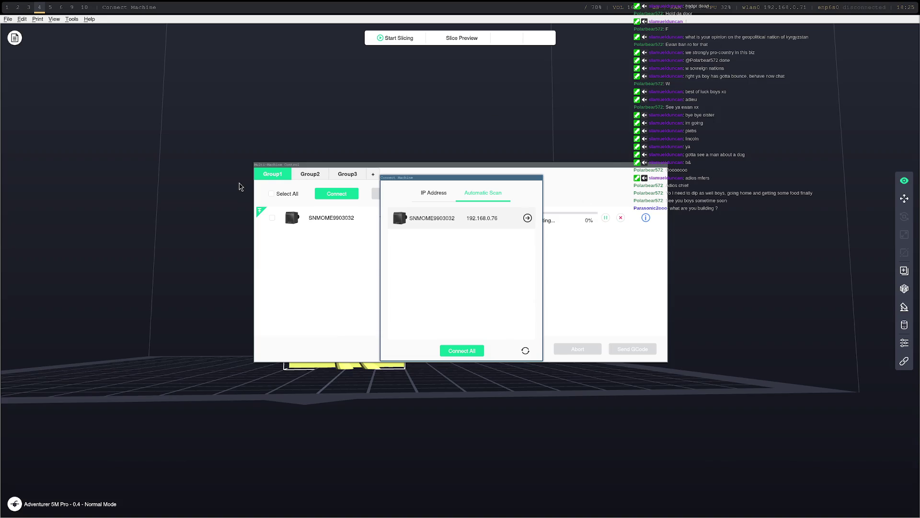
key("super+1")
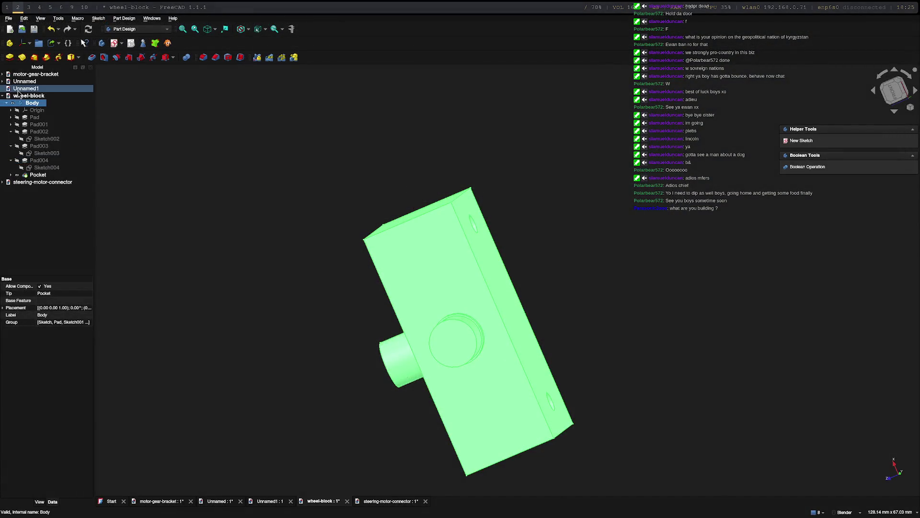
Switch to the steering-motor-connector document and inspect the Pad's sketch before closing it.
left_click(29, 183)
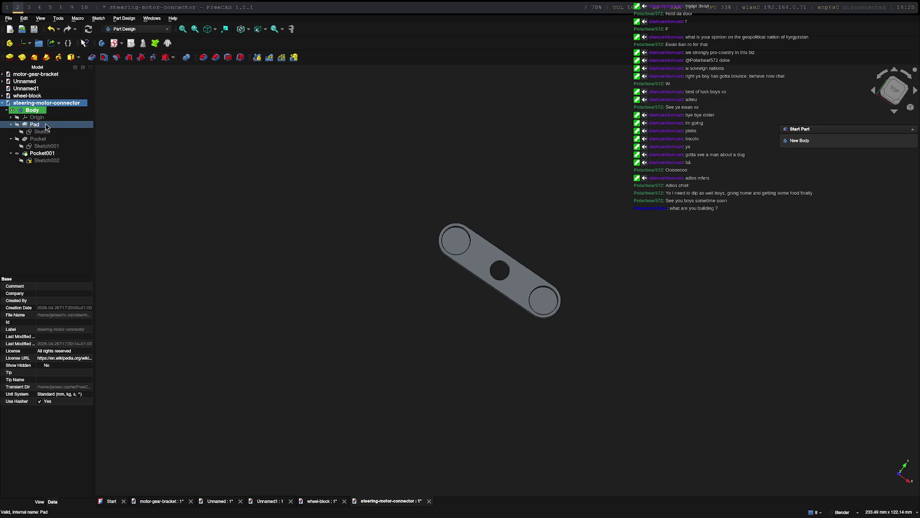
left_click(46, 133)
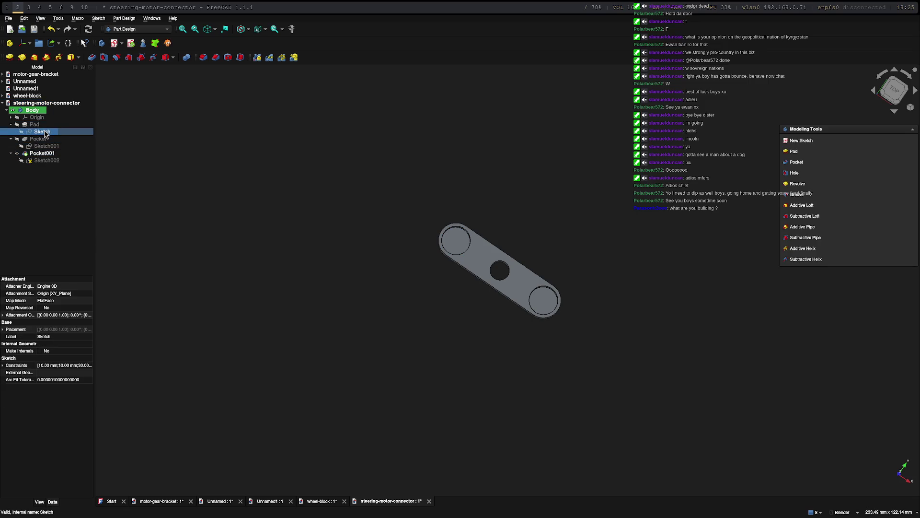
double_click(45, 133)
double_click(46, 146)
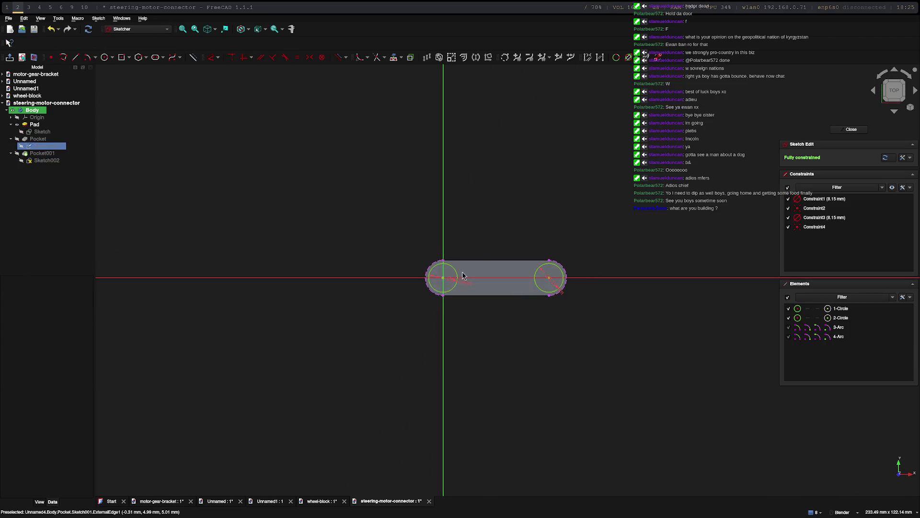
scroll(451, 283, "up", 10)
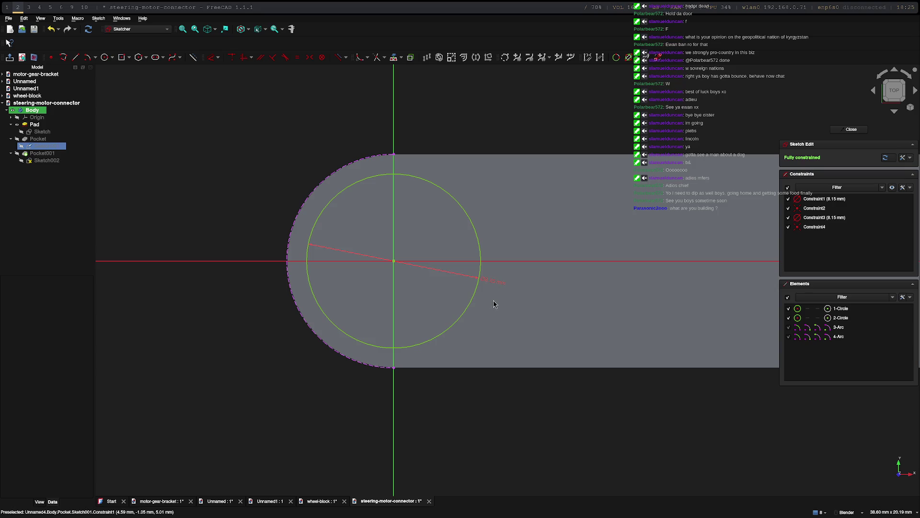
scroll(493, 304, "down", 5)
key("Escape")
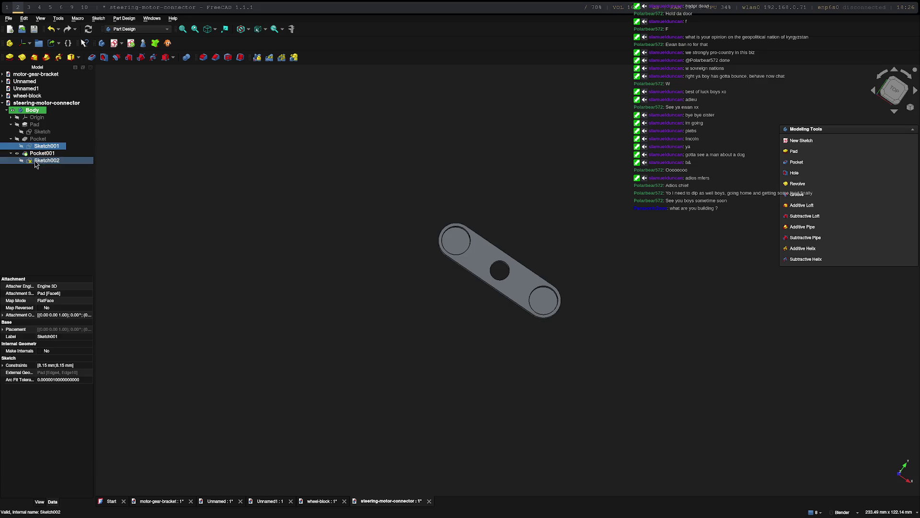
Change Sketch002's centre circle diameter from 5.50 mm to 4.5 mm and close the sketch.
double_click(35, 162)
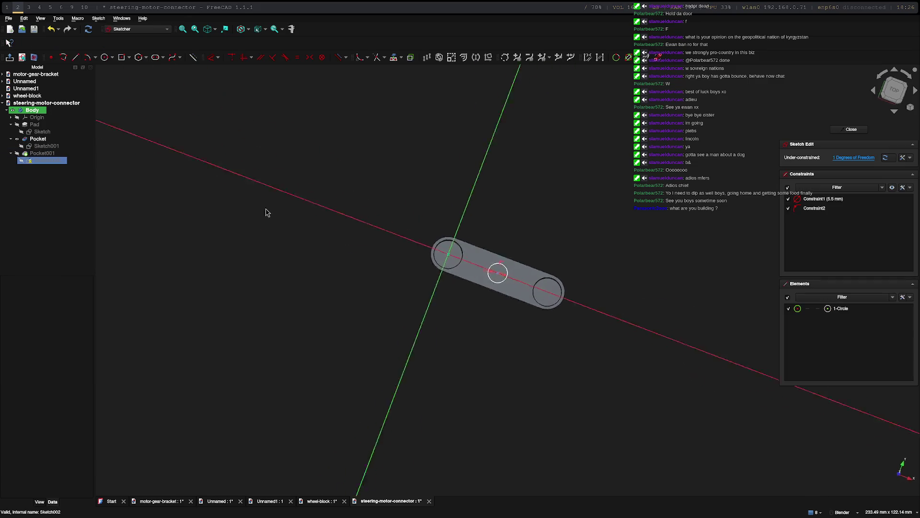
scroll(496, 285, "up", 5)
double_click(485, 277)
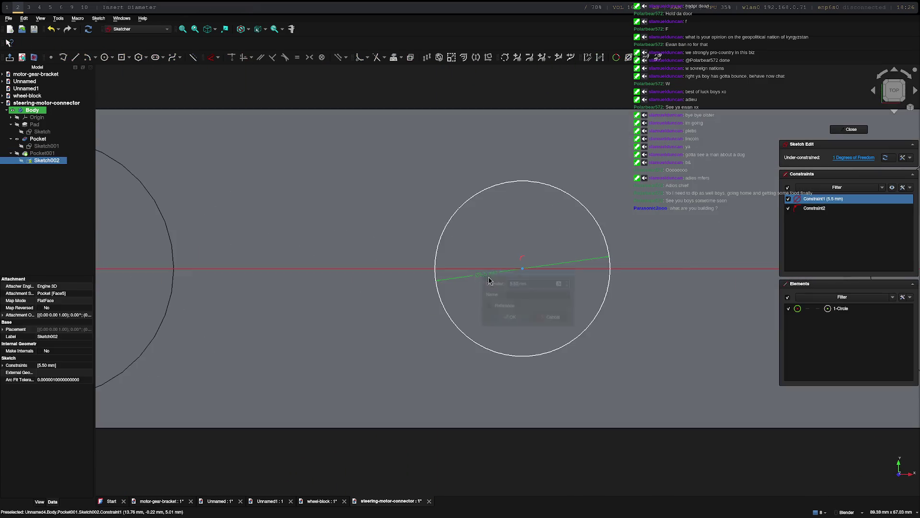
key("Left")
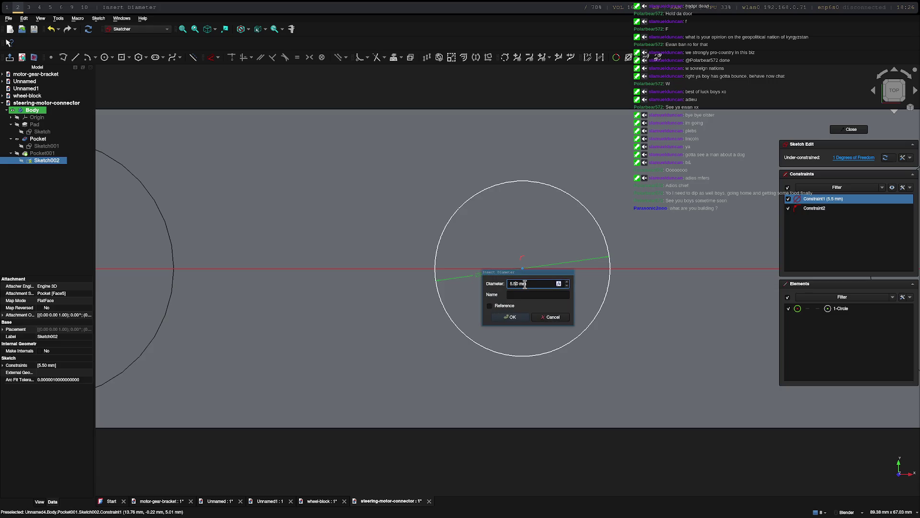
key("BackSpace")
key("BackSpace")
key("BackSpace")
type("4.5")
key("Return")
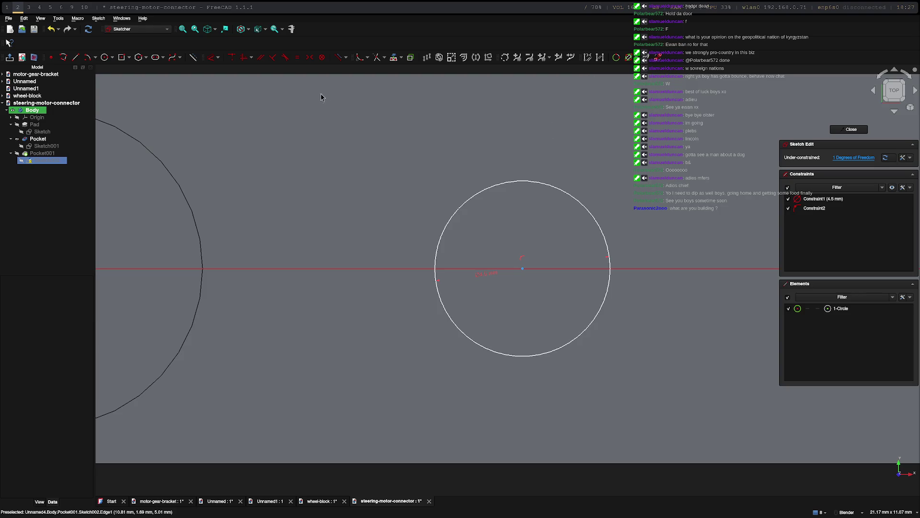
left_click(858, 129)
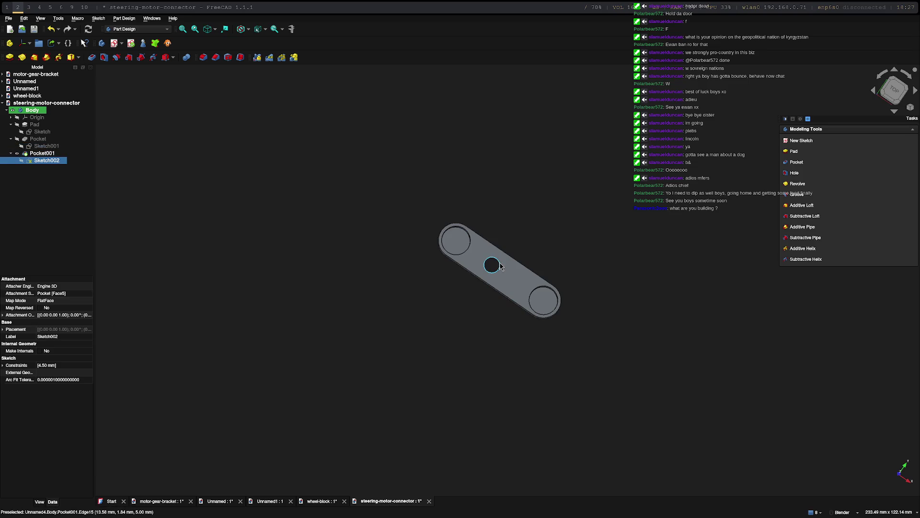
Drag Sketch002's centre circle midway between the end holes, reposition its diameter dimension, and close.
double_click(54, 160)
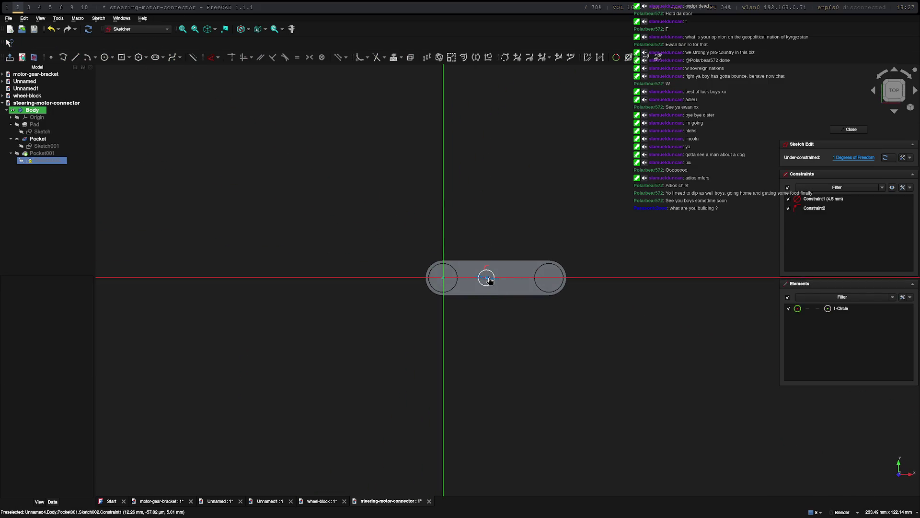
left_click_drag(490, 276, 498, 274)
left_click_drag(499, 274, 502, 274)
scroll(550, 300, "up", 7)
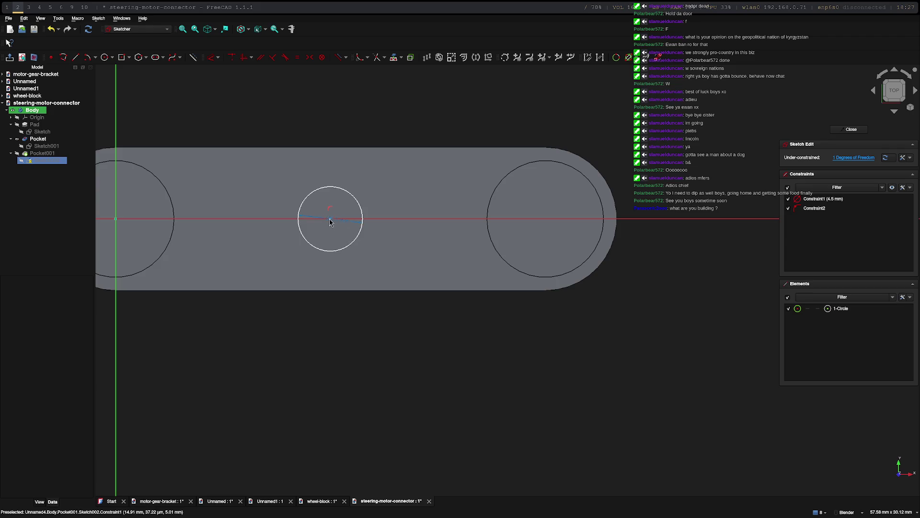
left_click(330, 221)
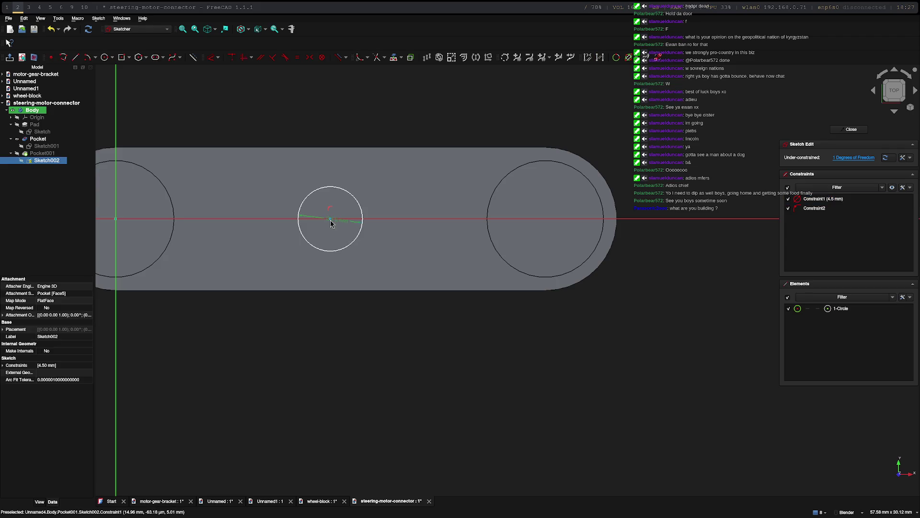
left_click_drag(330, 222, 336, 219)
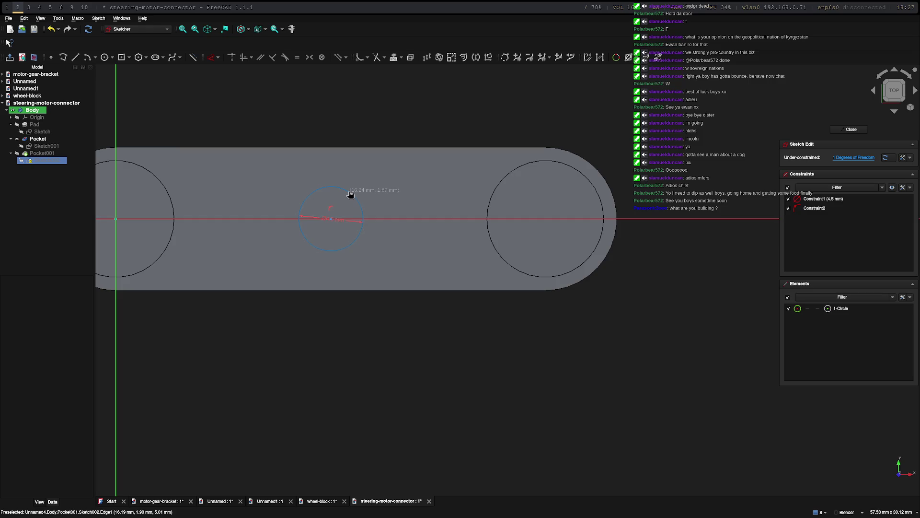
left_click(336, 189)
left_click_drag(334, 190, 333, 190)
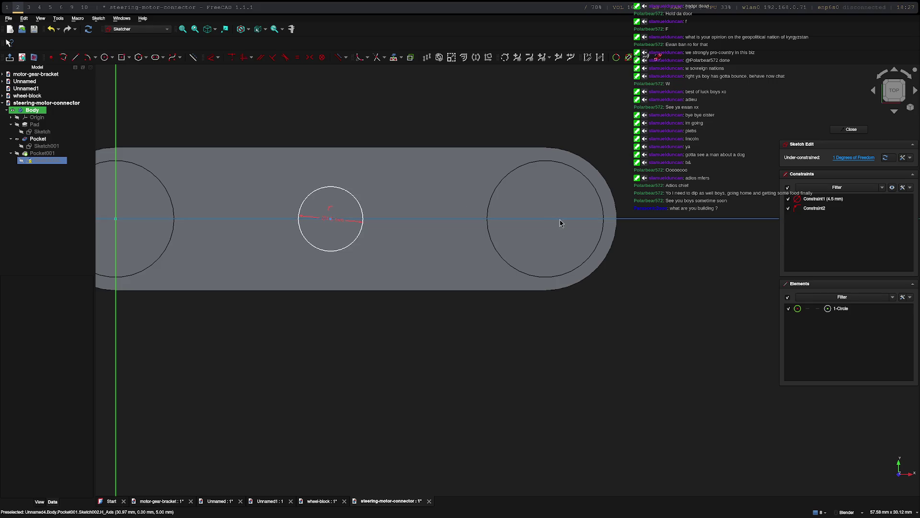
scroll(473, 325, "down", 3)
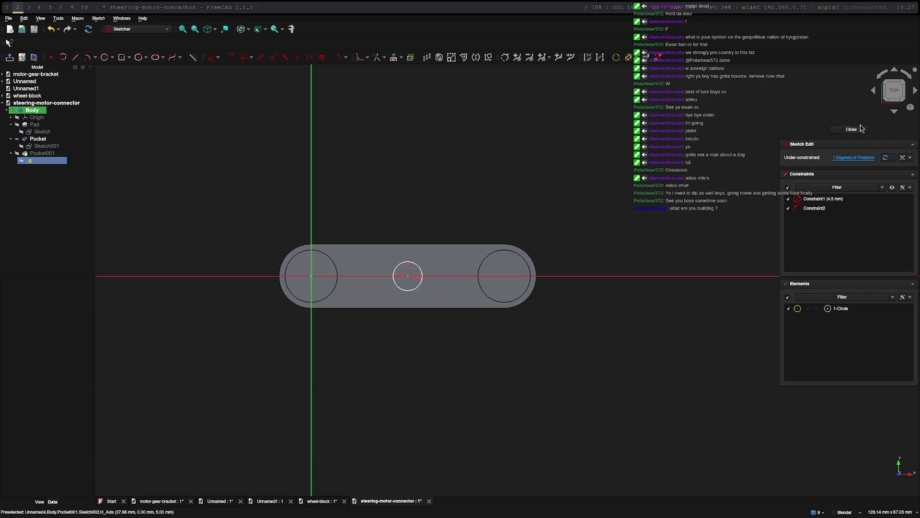
left_click(861, 129)
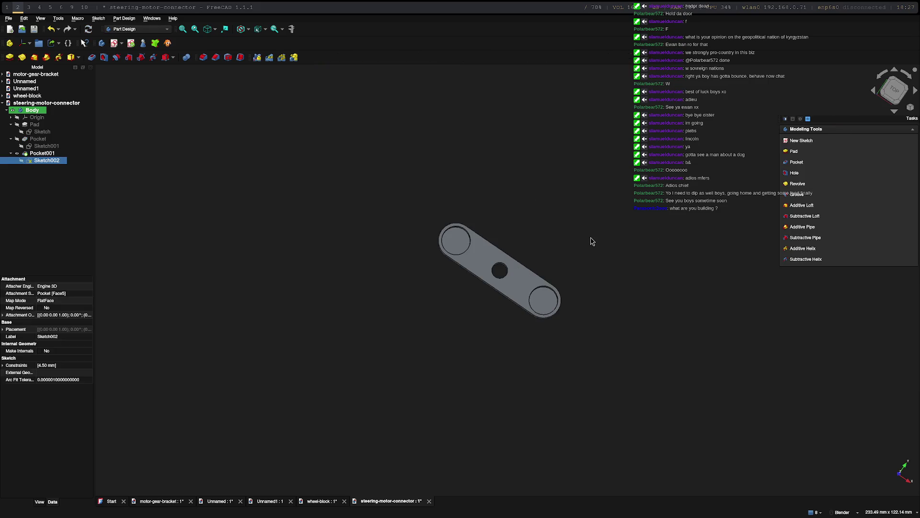
Export the selected Body as steering-motor-connector-Body.stl, overwriting the existing file.
left_click(8, 18)
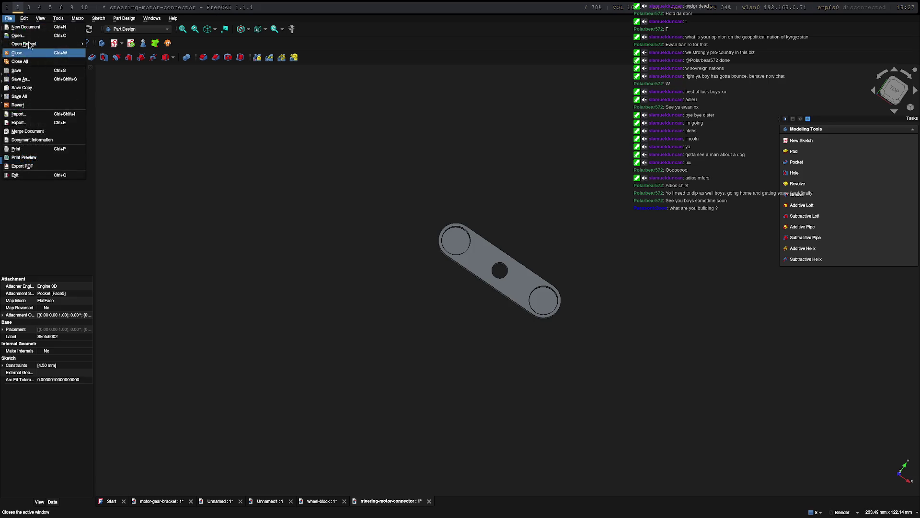
left_click(407, 190)
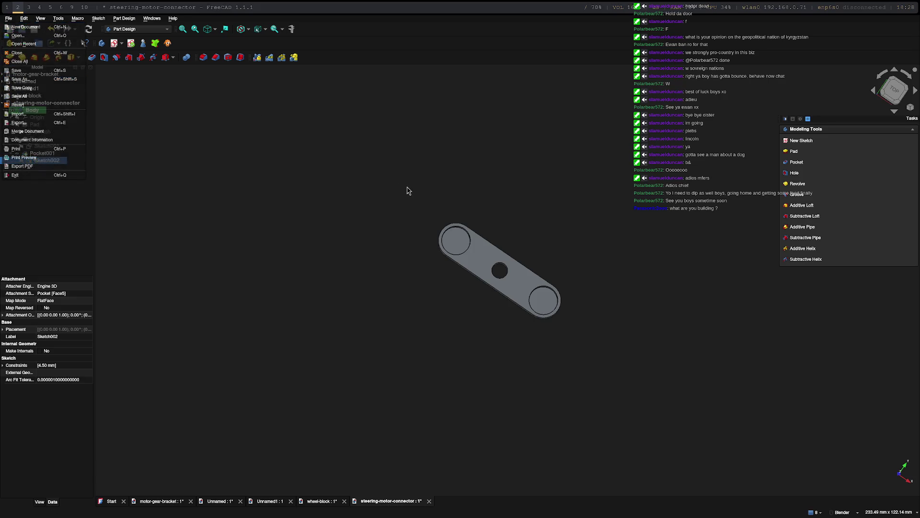
left_click(32, 110)
right_click(37, 110)
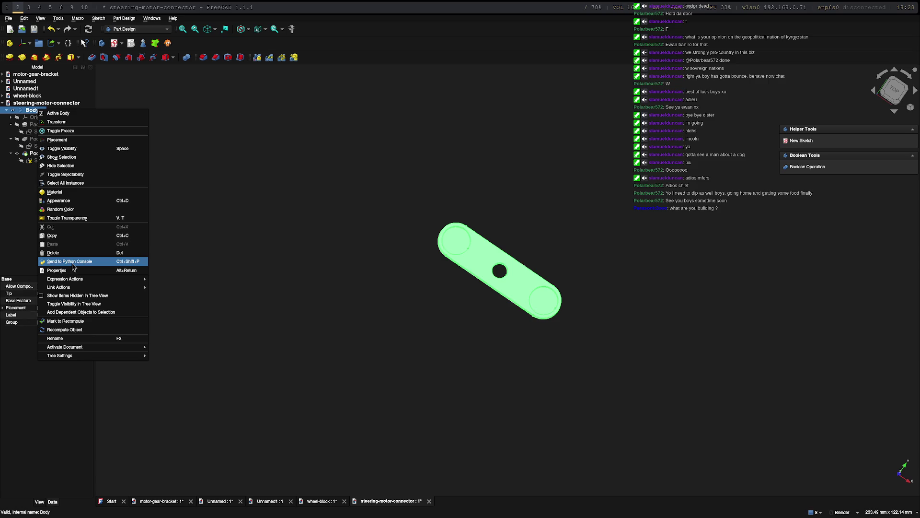
key("Escape")
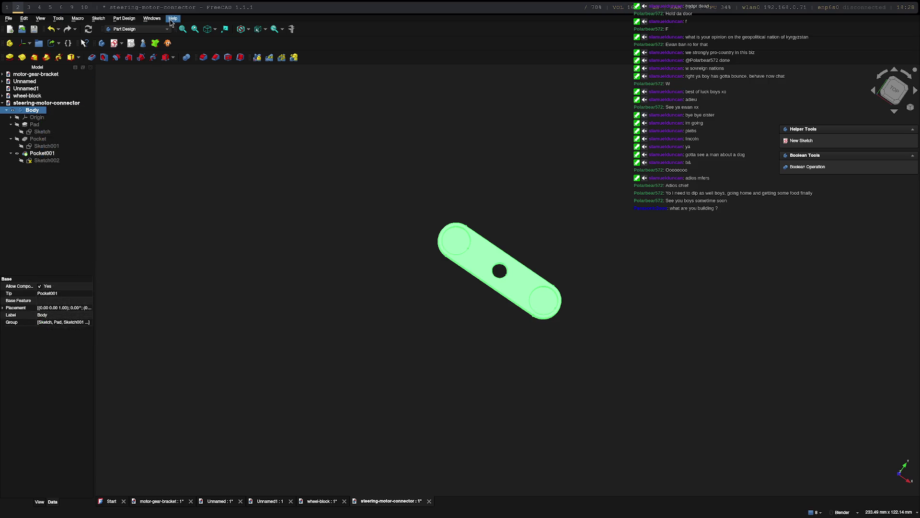
left_click(8, 19)
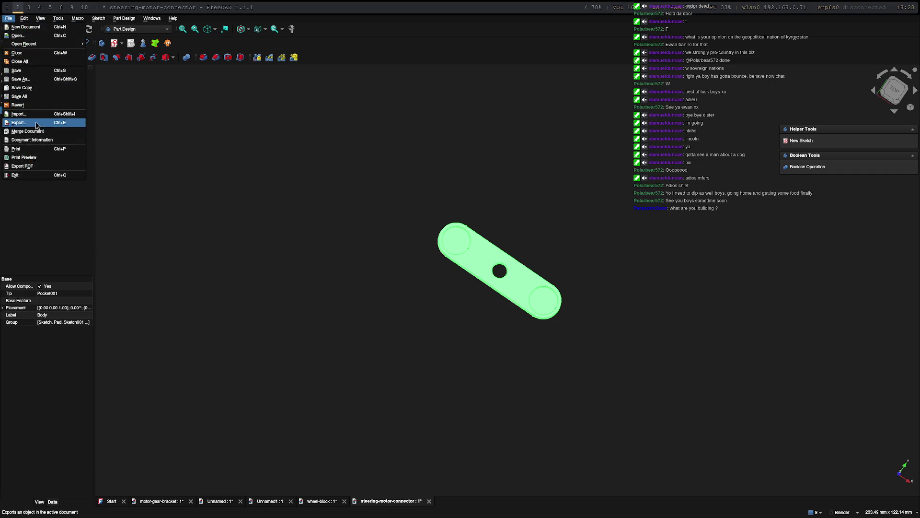
left_click(36, 123)
left_click(548, 315)
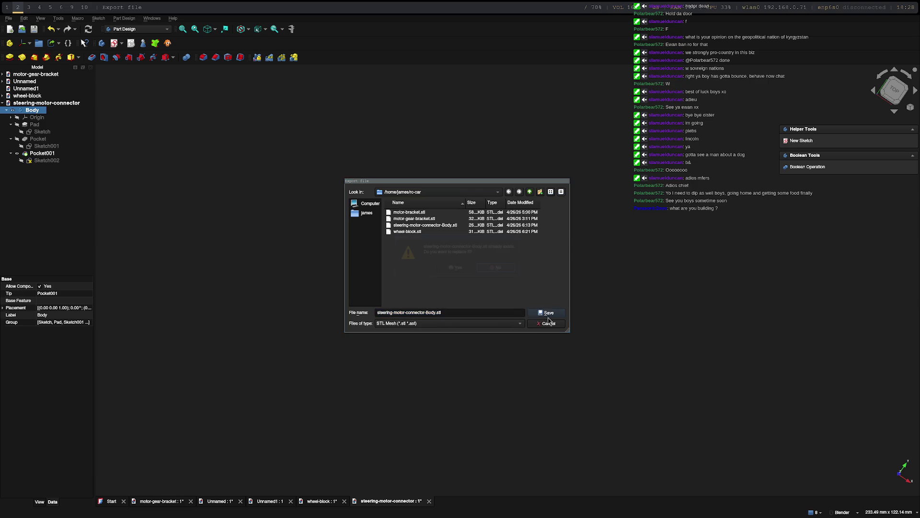
left_click(453, 267)
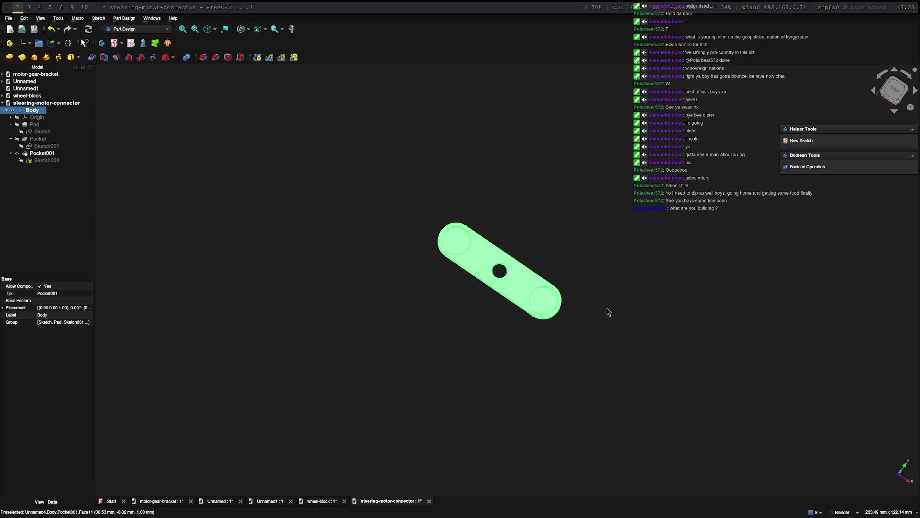
key("super+4")
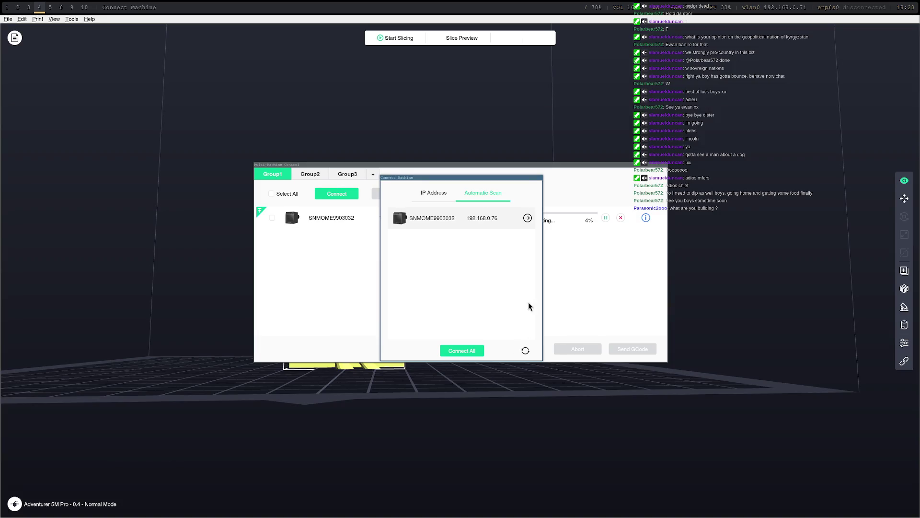
Cycle through the terminal and slicer workspaces back to the FreeCAD workspace.
key("super+1")
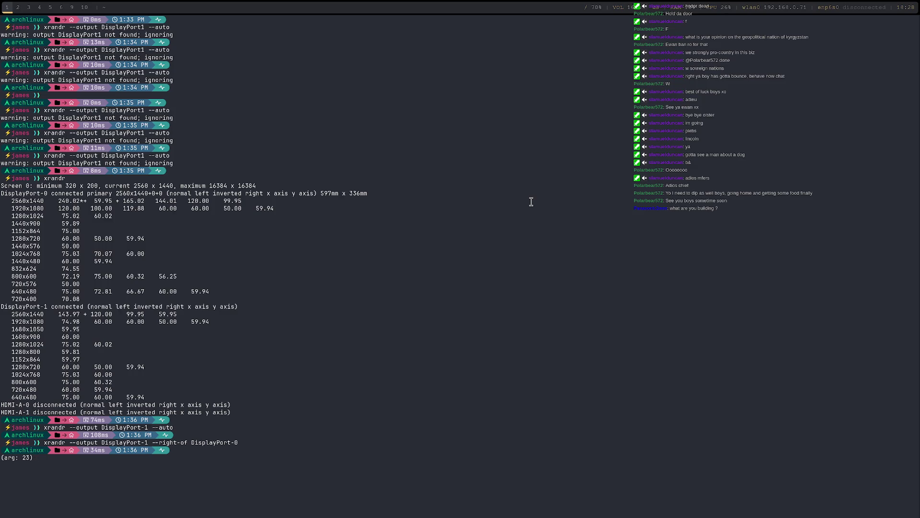
key("super+4")
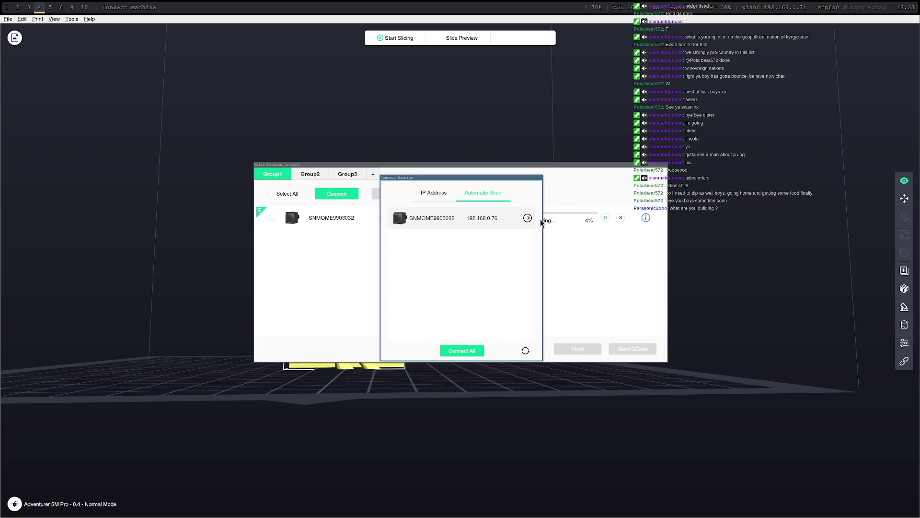
key("super+1")
key("super+2")
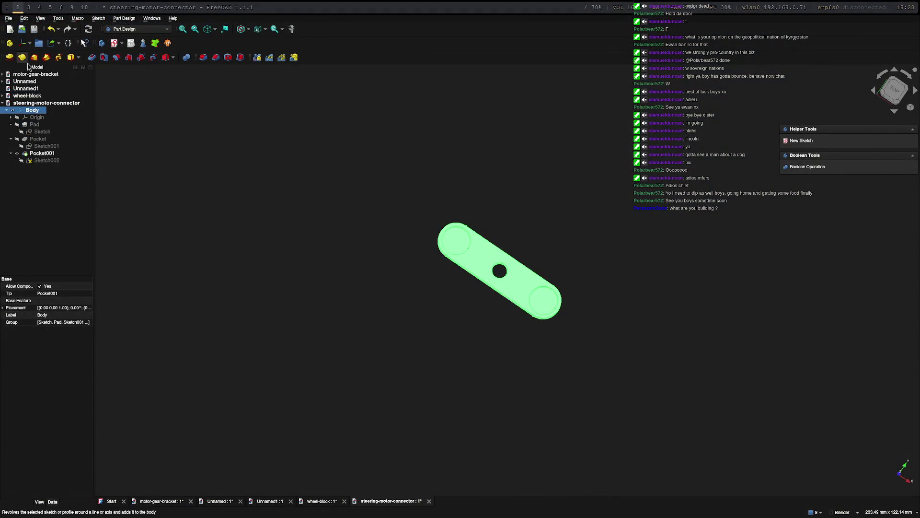
Create a new document saved as 'rod-motor-mount', add a Body, and start a sketch.
left_click(10, 21)
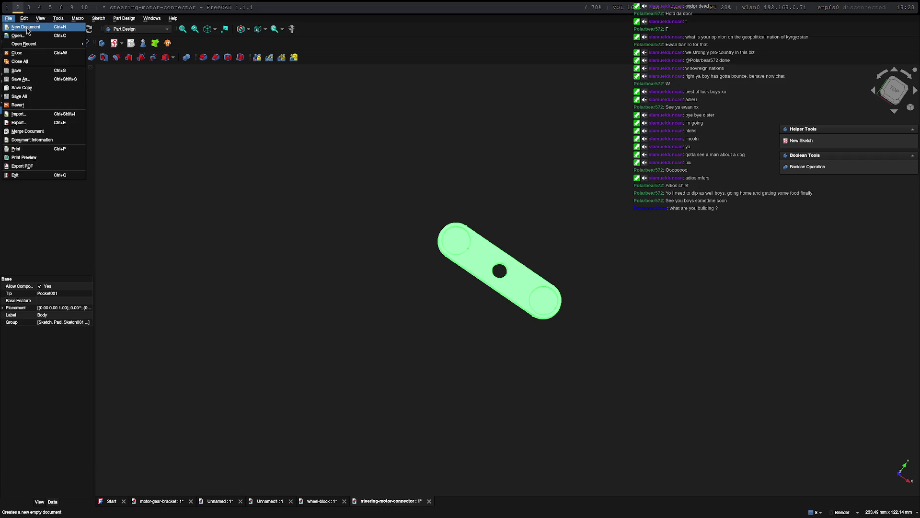
left_click(27, 31)
left_click(34, 109)
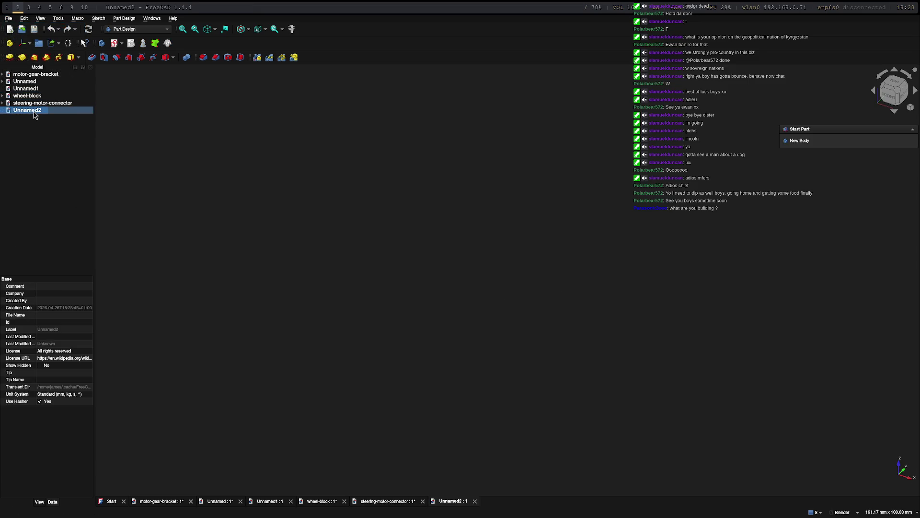
key("ctrl+shift+s")
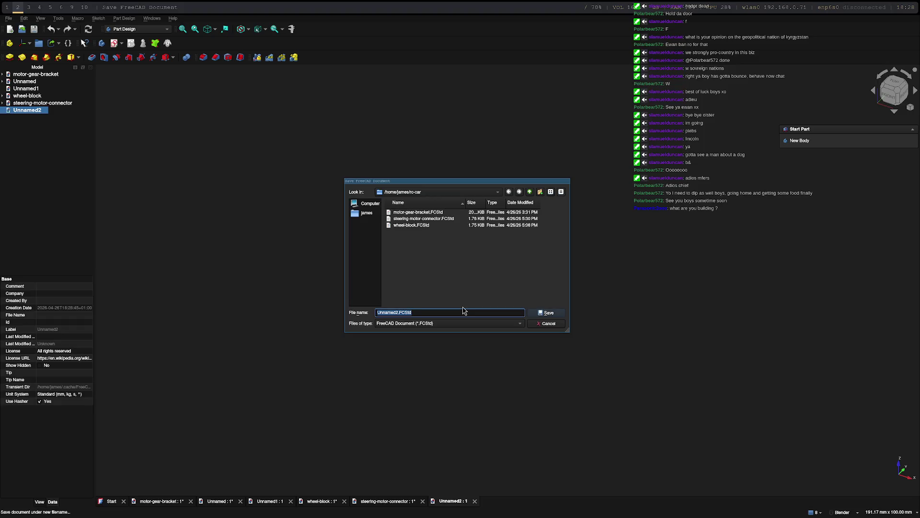
type("rod-motor")
type("-mount")
key("Return")
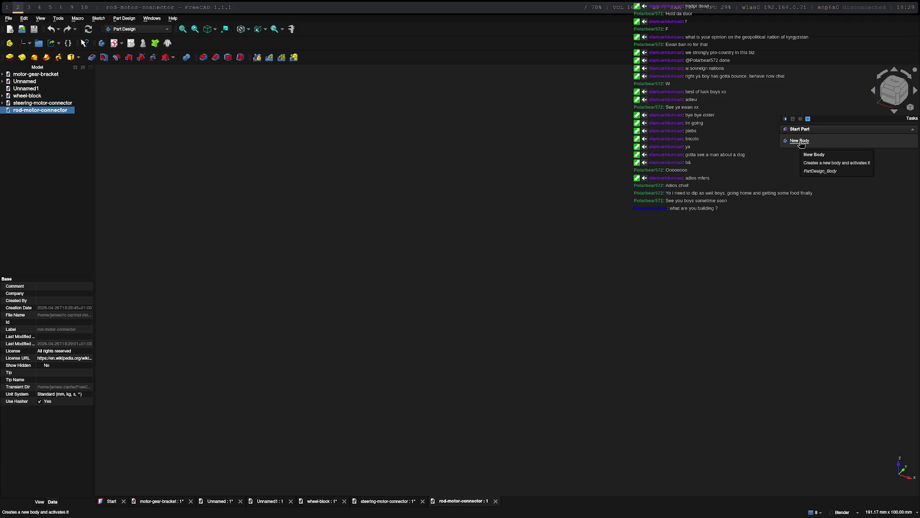
left_click(800, 141)
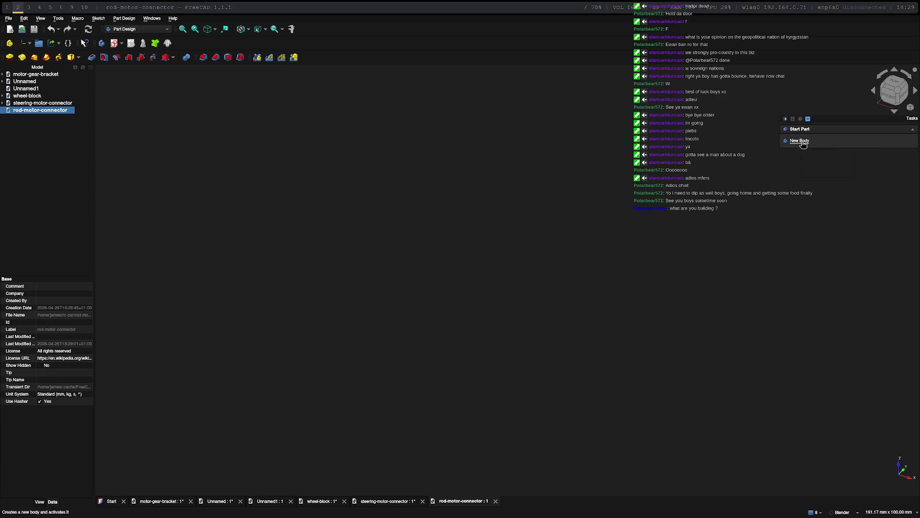
left_click(805, 140)
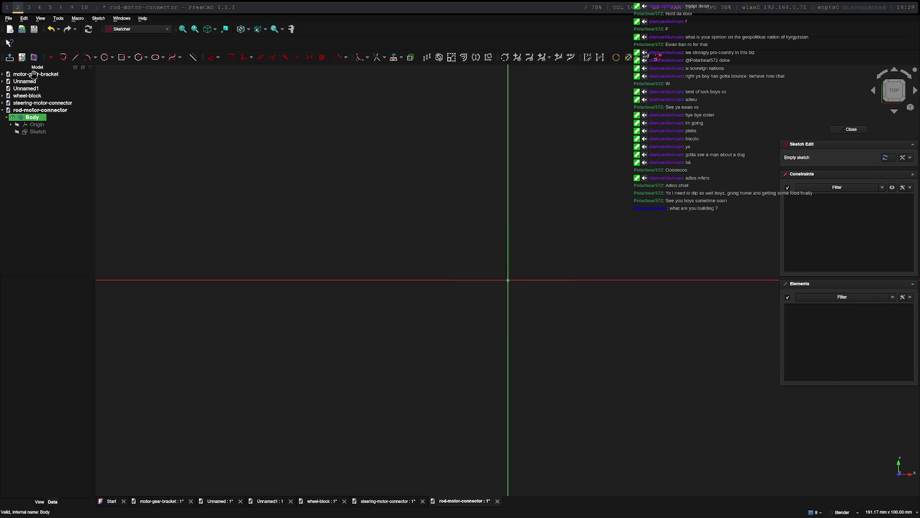
Draw a circle centred on the sketch origin with an 8 mm diameter.
left_click(104, 57)
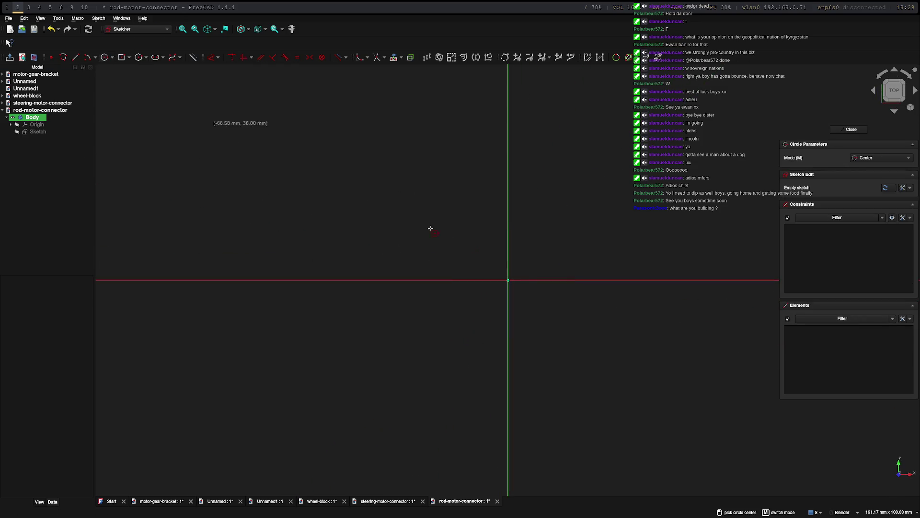
left_click(508, 279)
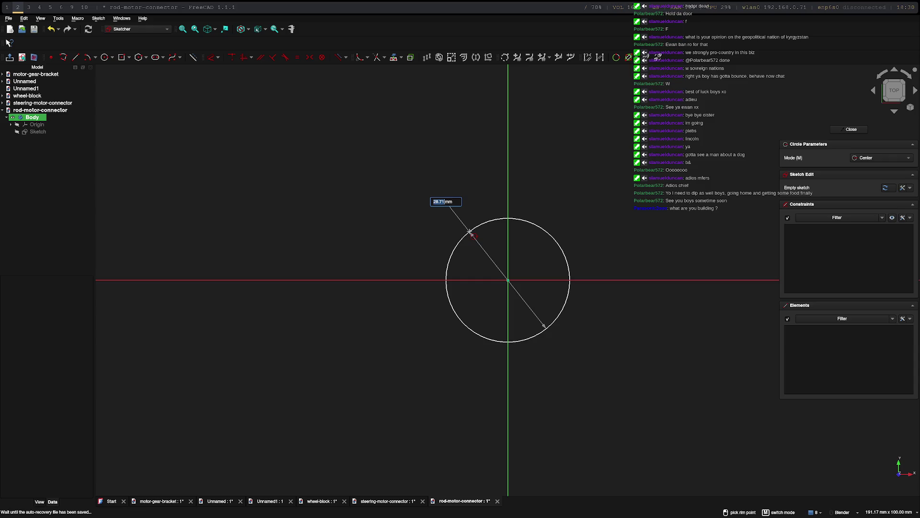
type("80")
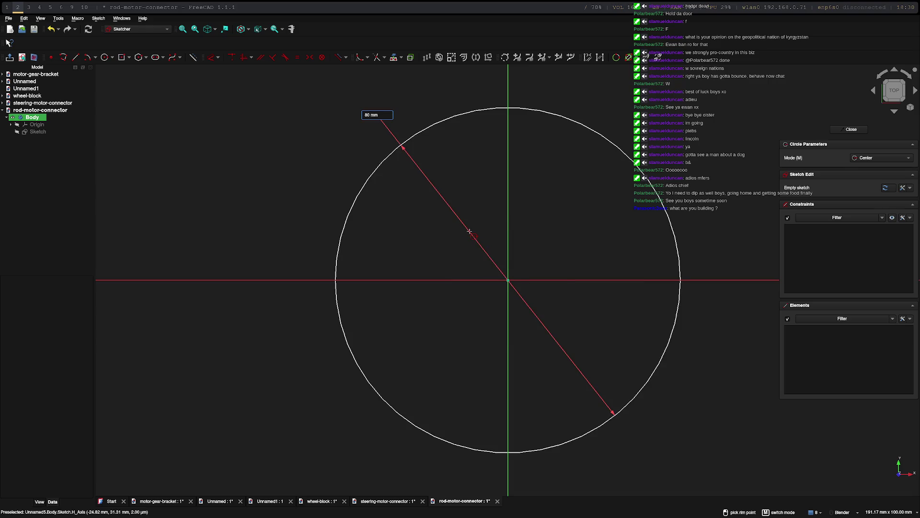
key("BackSpace")
key("Return")
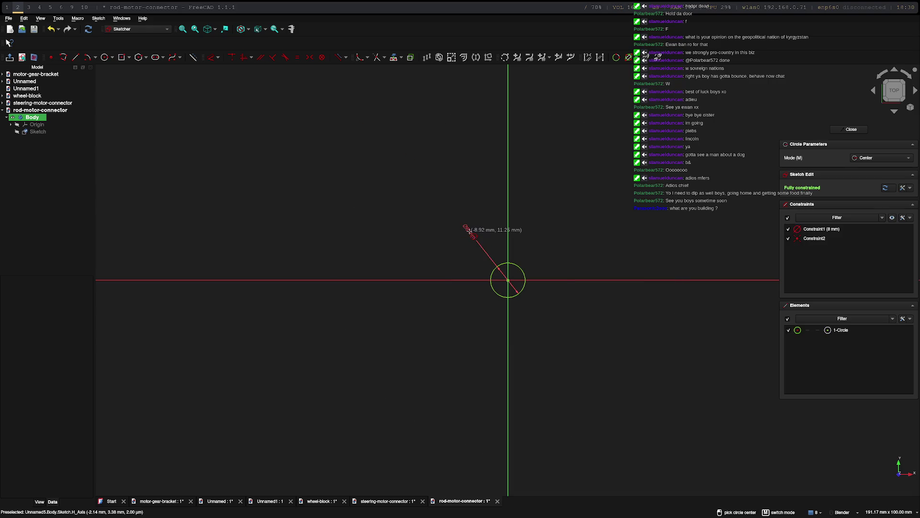
Draw a trial vertical line beside the 8 mm circle.
scroll(534, 314, "up", 5)
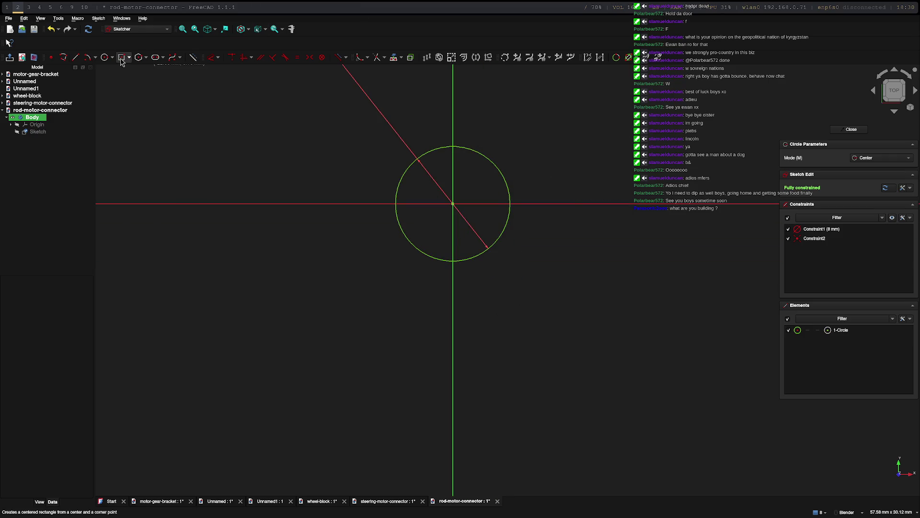
left_click(75, 57)
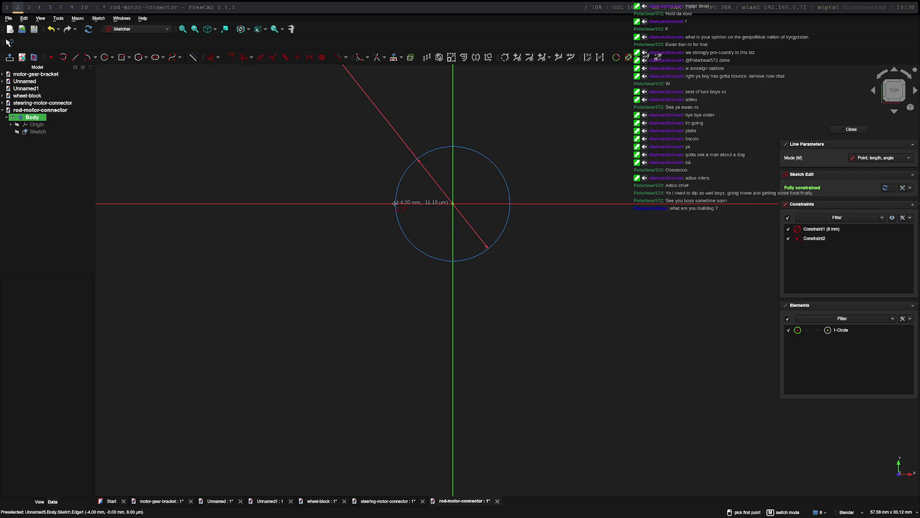
left_click(386, 204)
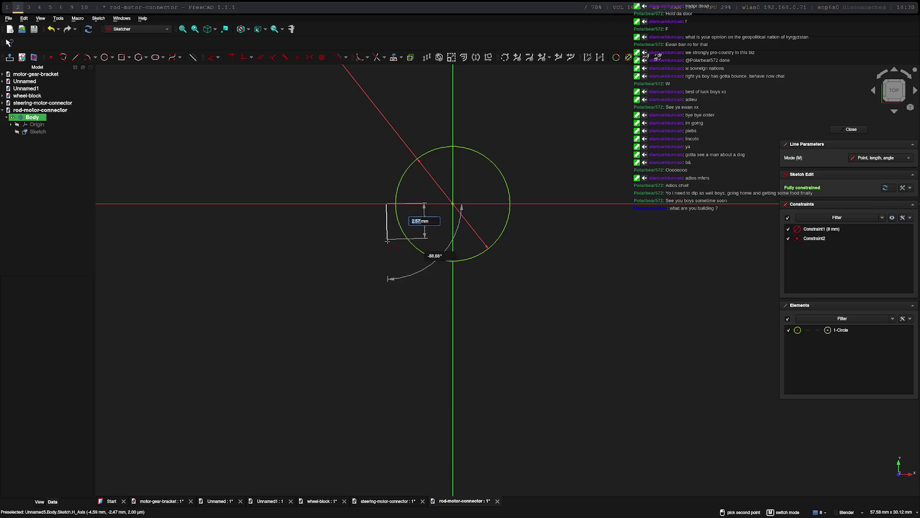
left_click(386, 264)
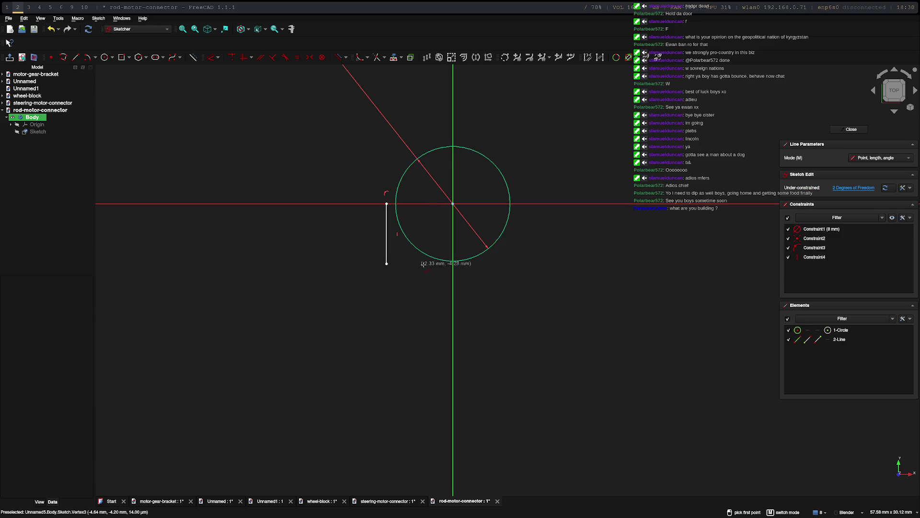
right_click(387, 199)
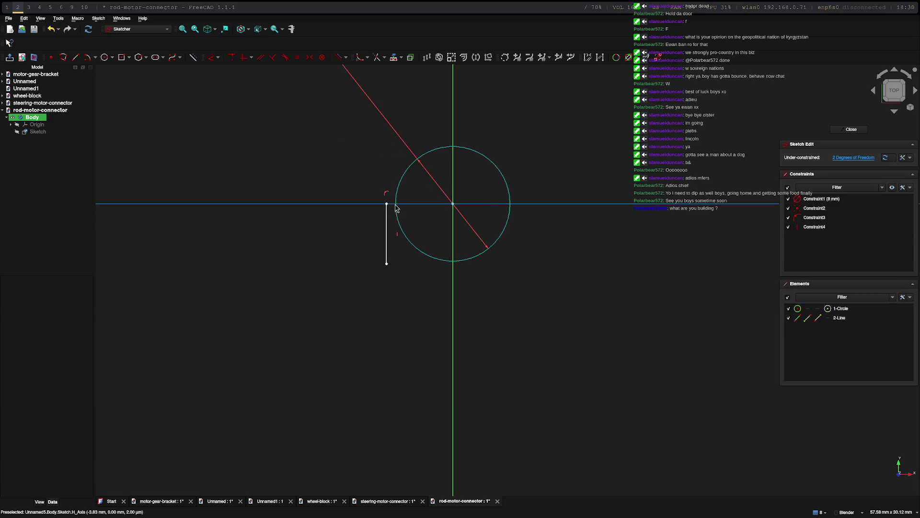
Try a line-circle tangency, undo it, delete the line, and cancel a started rectangle.
left_click(387, 211)
left_click(397, 192, "ctrl")
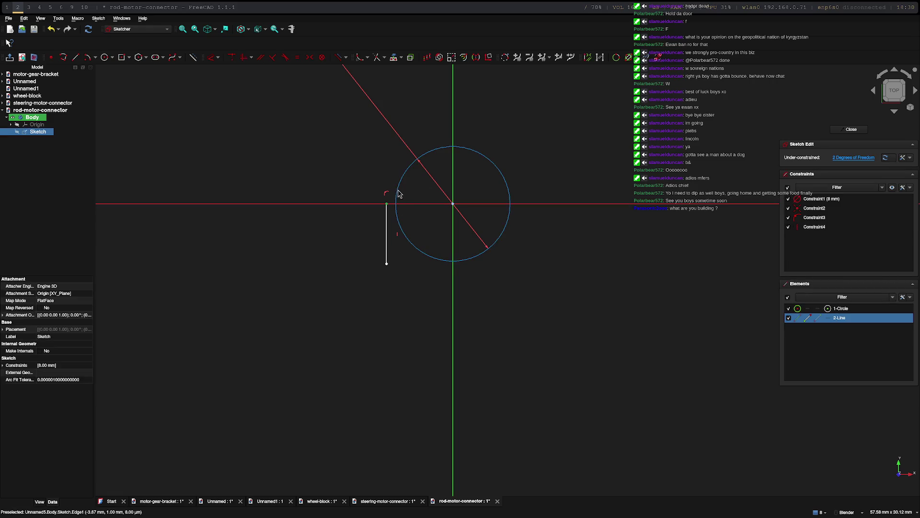
left_click(284, 58)
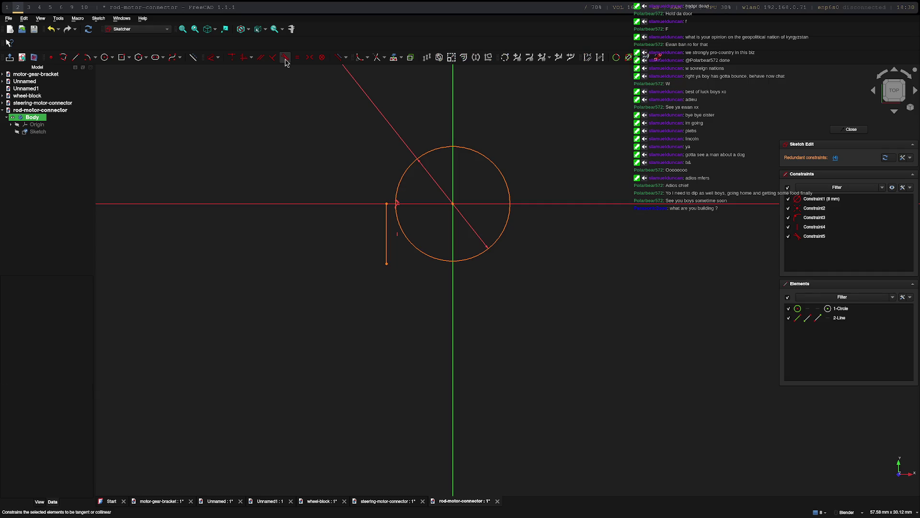
key("ctrl+z")
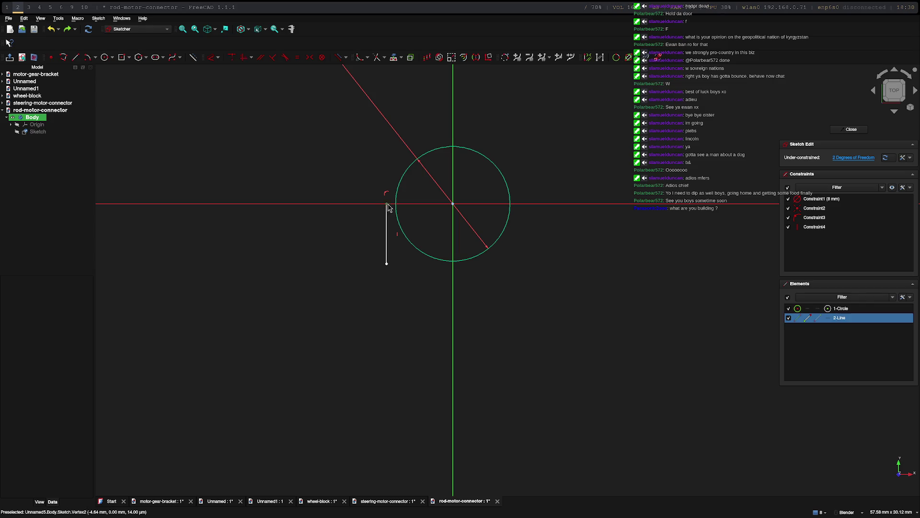
left_click(387, 204)
left_click(396, 202)
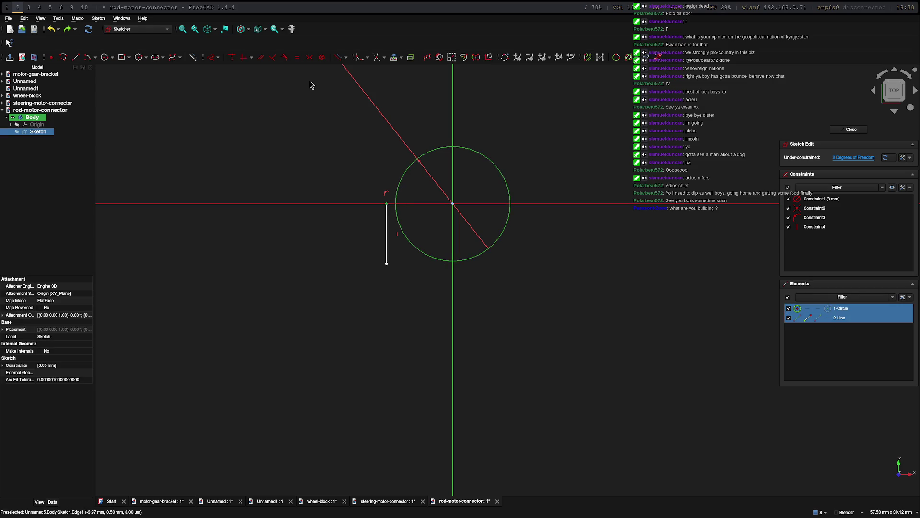
left_click(287, 60)
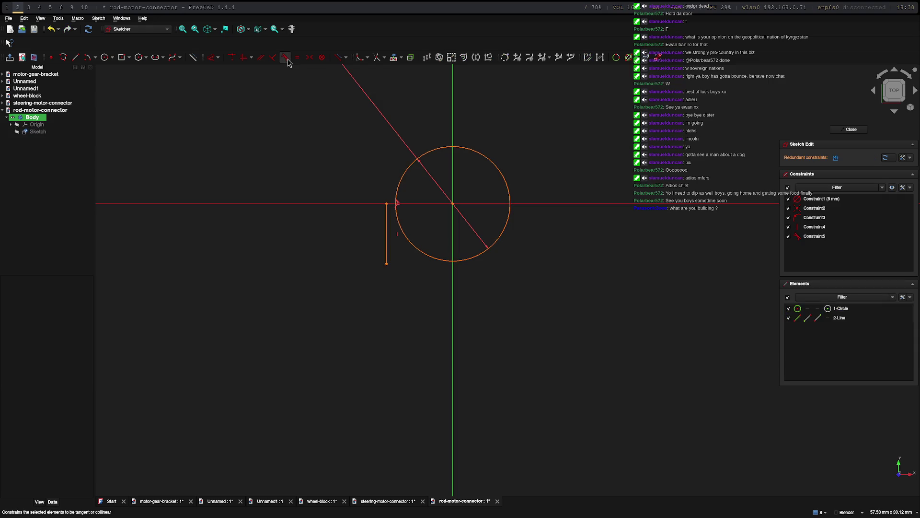
key("ctrl+z")
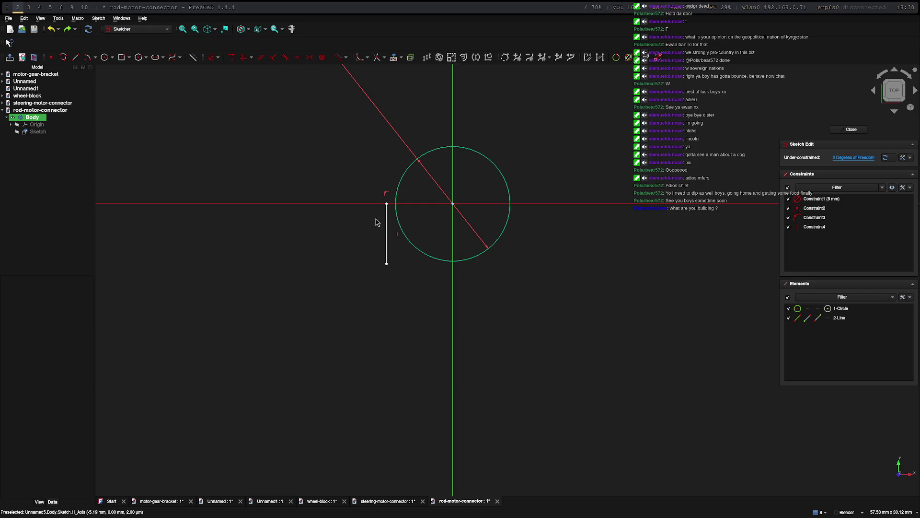
left_click(386, 218)
key("Delete")
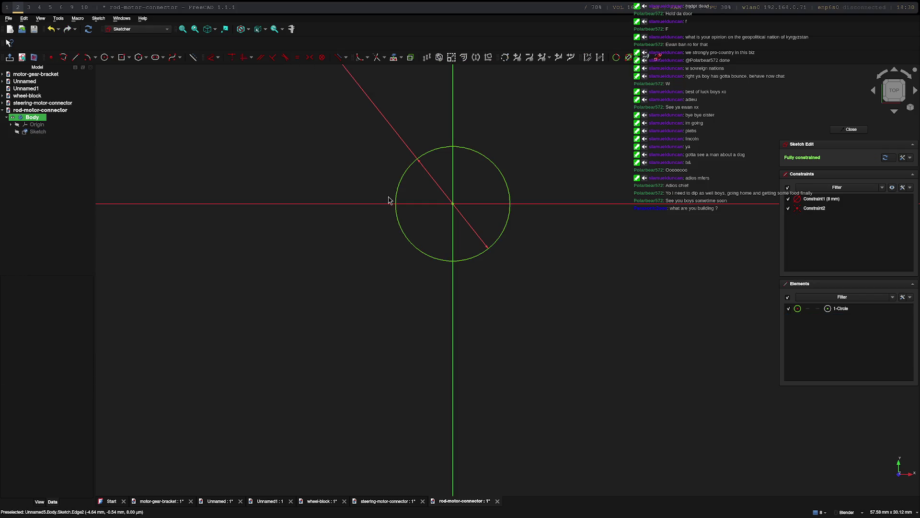
left_click(127, 65)
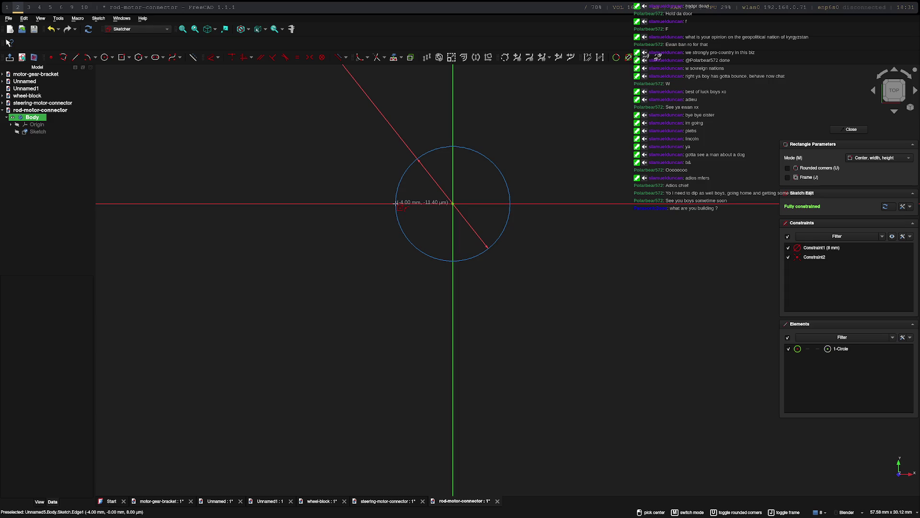
key("Escape")
Bring up the Excalidraw whiteboard and pan to an empty area of the canvas.
key("super+3")
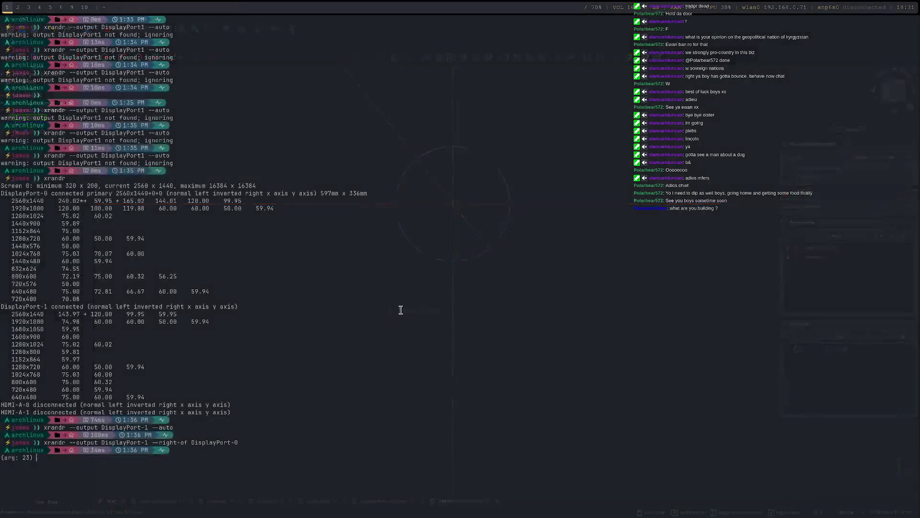
left_click(54, 23)
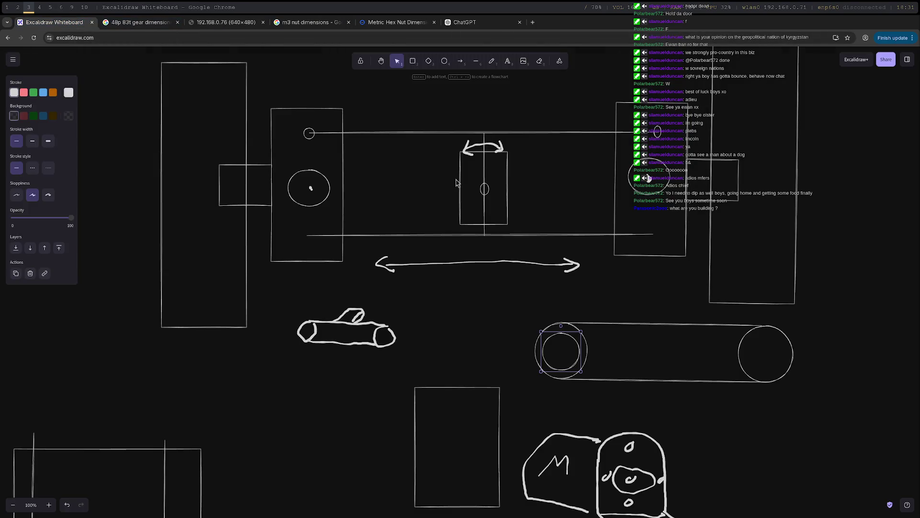
scroll(516, 288, "down", 5)
middle_click_drag(752, 330, 383, 269)
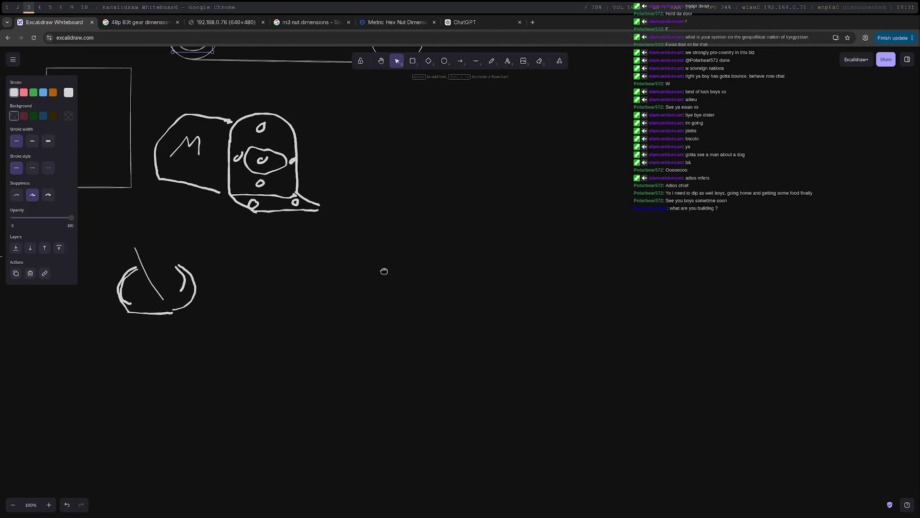
Freehand-draw a box-shaped part with a raised block on top and a small front hole.
left_click(491, 61)
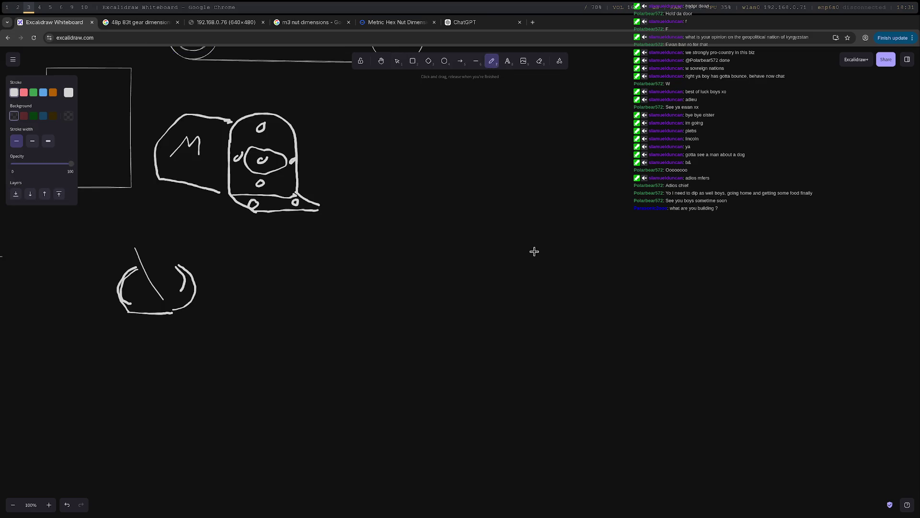
left_click_drag(567, 193, 563, 283)
left_click_drag(656, 169, 654, 252)
mouse_move(563, 282)
left_mouse_down()
mouse_move(639, 289)
mouse_move(653, 250)
left_mouse_up()
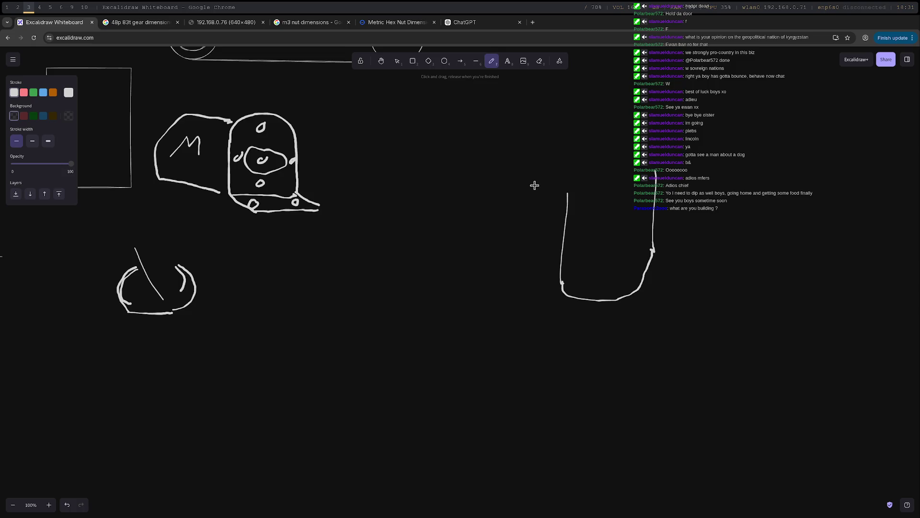
mouse_move(535, 166)
left_mouse_down()
mouse_move(526, 259)
mouse_move(530, 274)
mouse_move(554, 286)
left_mouse_up()
mouse_move(535, 166)
left_mouse_down()
mouse_move(562, 192)
mouse_move(653, 166)
mouse_move(612, 143)
mouse_move(537, 167)
left_mouse_up()
right_click(536, 166)
key("Escape")
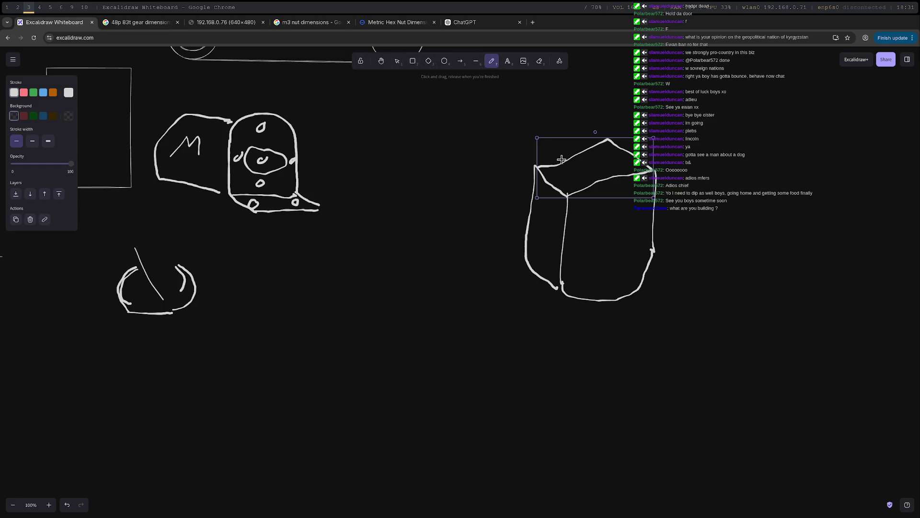
mouse_move(577, 166)
left_mouse_down()
mouse_move(579, 130)
mouse_move(608, 124)
mouse_move(612, 168)
left_mouse_up()
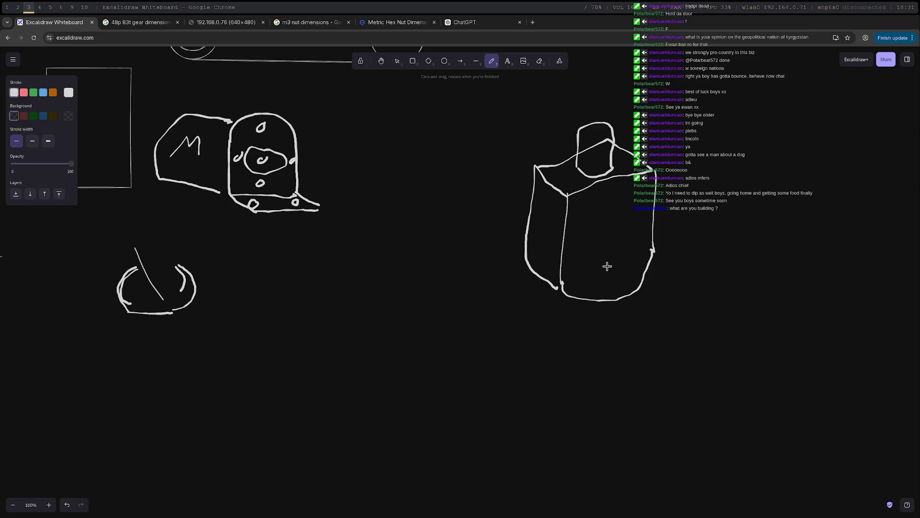
mouse_move(607, 264)
left_mouse_down()
mouse_move(619, 263)
mouse_move(609, 254)
left_mouse_up()
Sketch a rod below the box with a small square block on it.
mouse_move(359, 337)
left_mouse_down()
mouse_move(344, 351)
mouse_move(345, 370)
mouse_move(475, 392)
mouse_move(496, 389)
mouse_move(506, 357)
mouse_move(487, 369)
mouse_move(488, 389)
left_mouse_up()
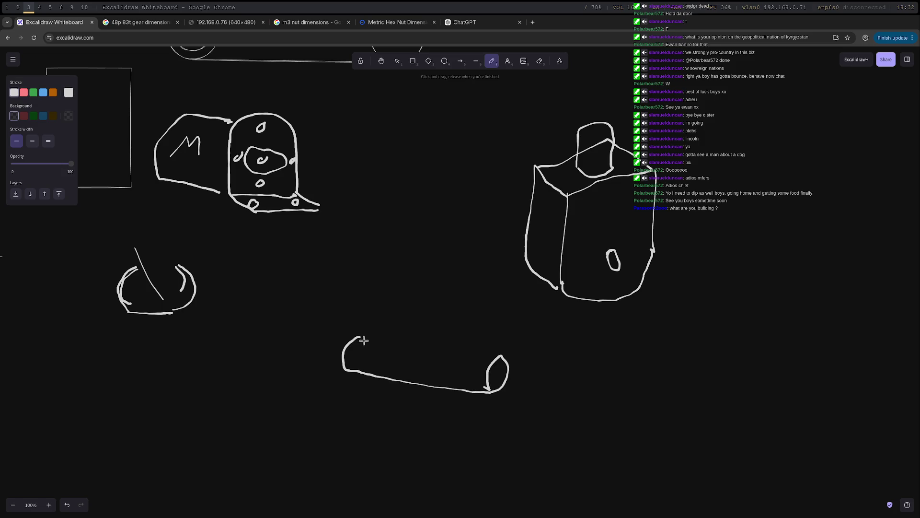
mouse_move(361, 337)
left_mouse_down()
mouse_move(402, 342)
mouse_move(392, 349)
mouse_move(438, 359)
mouse_move(448, 346)
mouse_move(501, 357)
left_mouse_up()
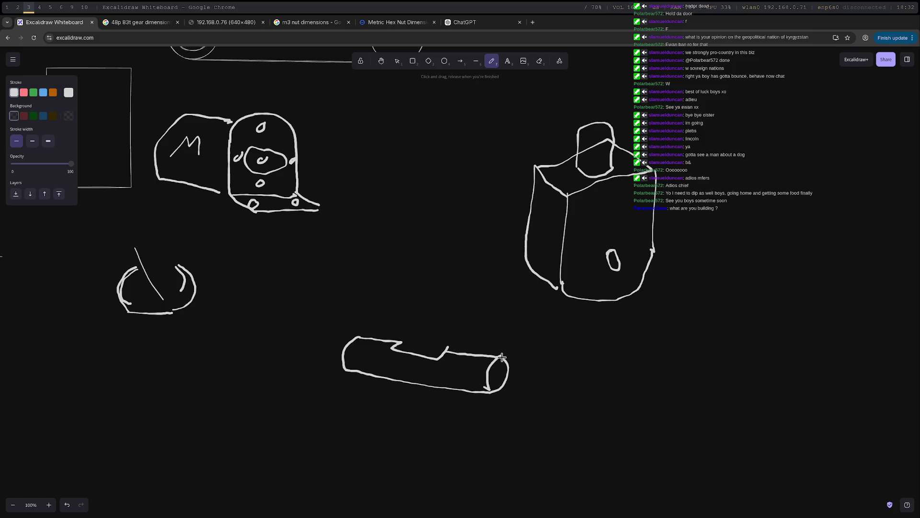
mouse_move(392, 349)
left_mouse_down()
mouse_move(448, 344)
mouse_move(413, 322)
mouse_move(412, 307)
mouse_move(431, 301)
mouse_move(444, 311)
mouse_move(413, 309)
mouse_move(428, 318)
mouse_move(433, 347)
left_mouse_up()
left_click_drag(443, 309, 443, 345)
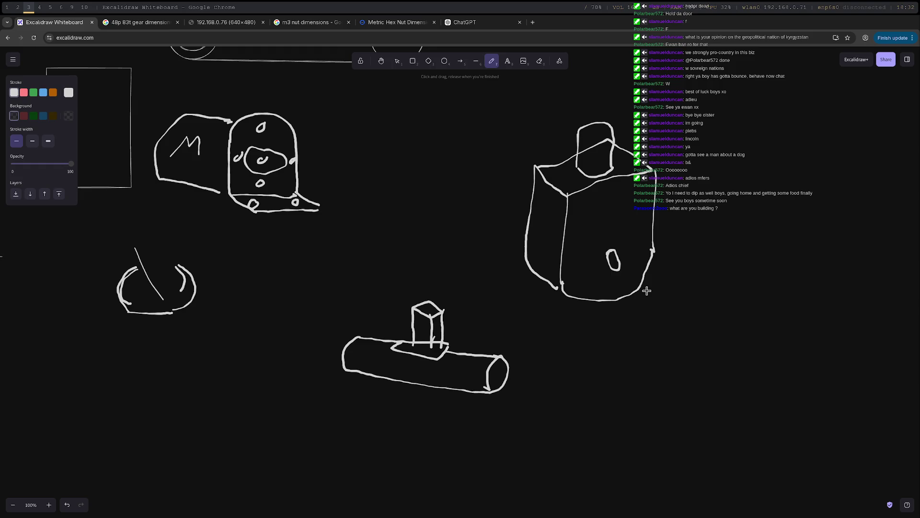
Check the recording software and the metric hex nut dimensions page, then go to the slicer.
key("super+0")
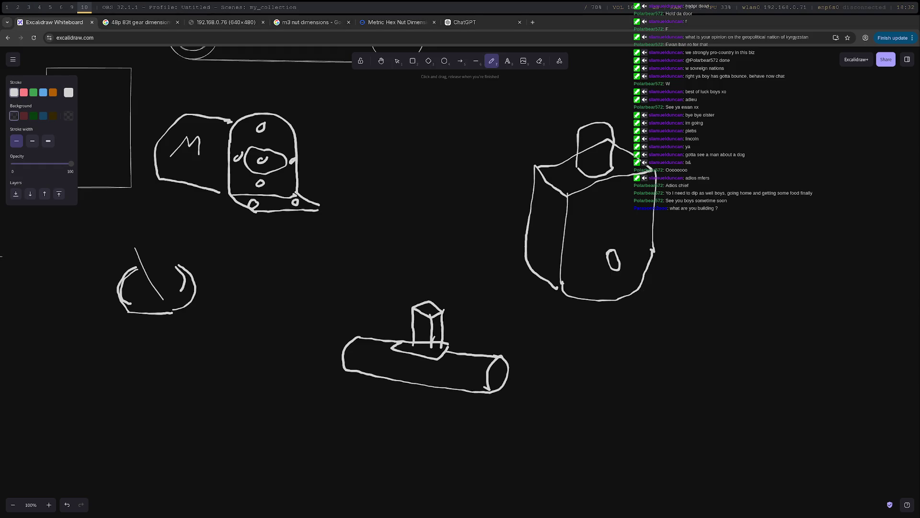
key("super+3")
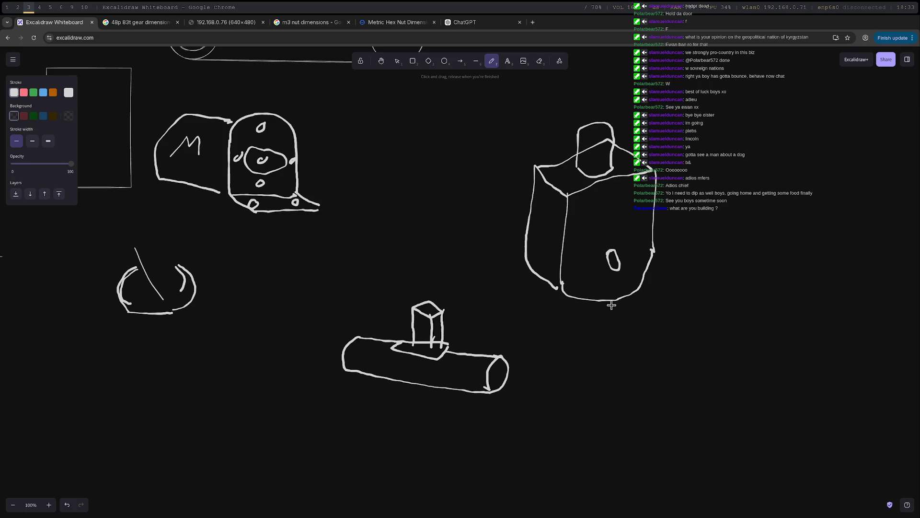
key("super+0")
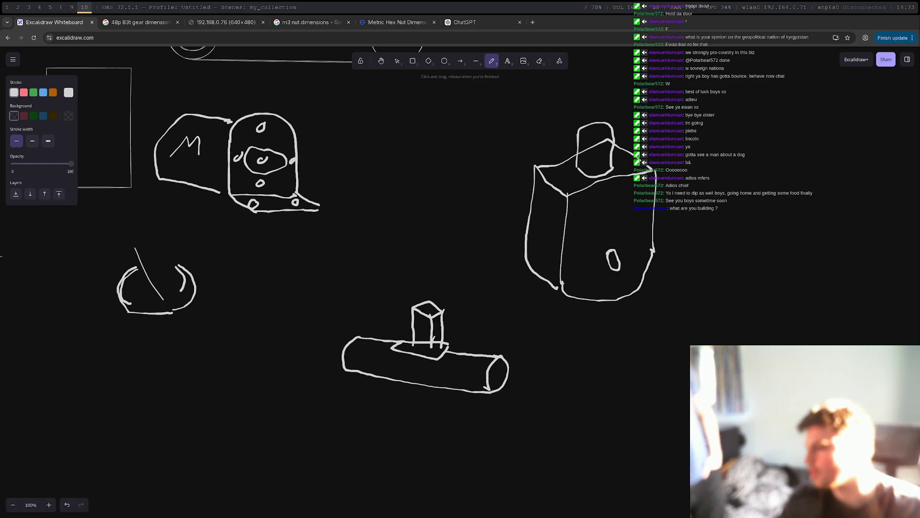
key("super+3")
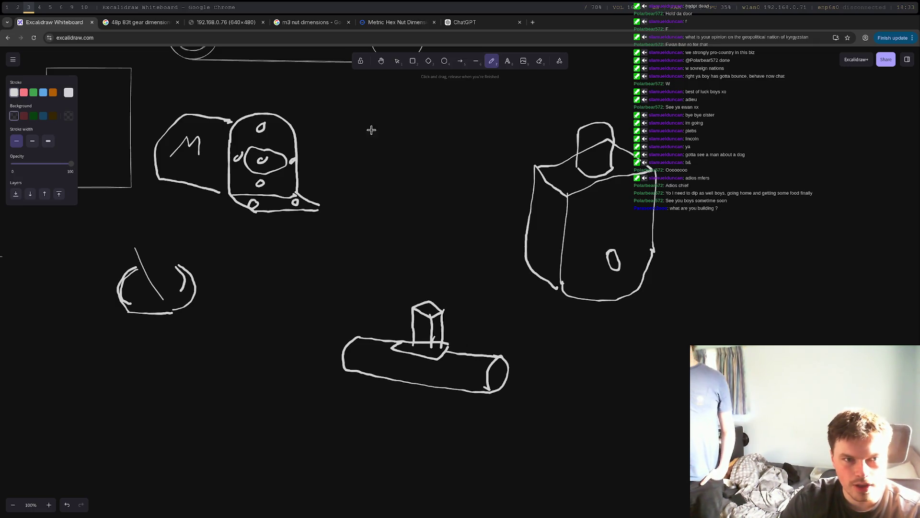
left_click(396, 29)
key("ctrl+shift+Tab")
key("ctrl+shift+Tab")
key("ctrl+shift+Tab")
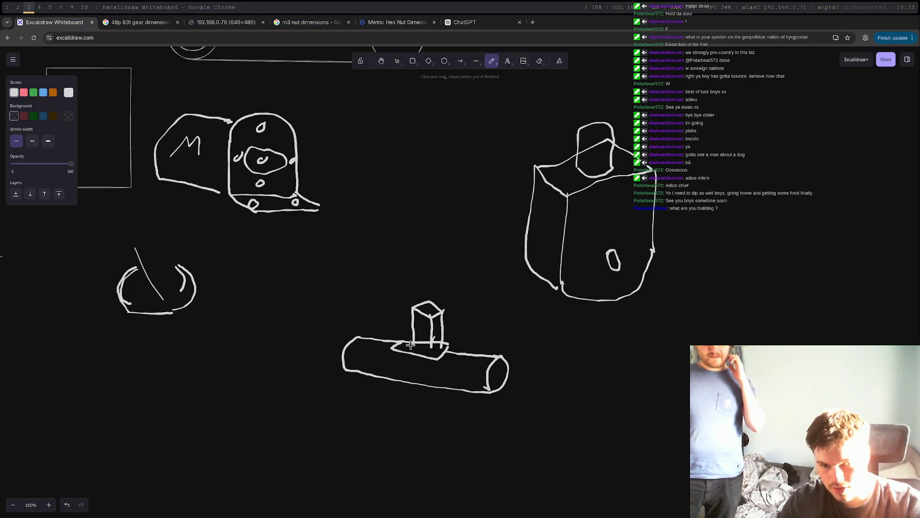
key("super+4")
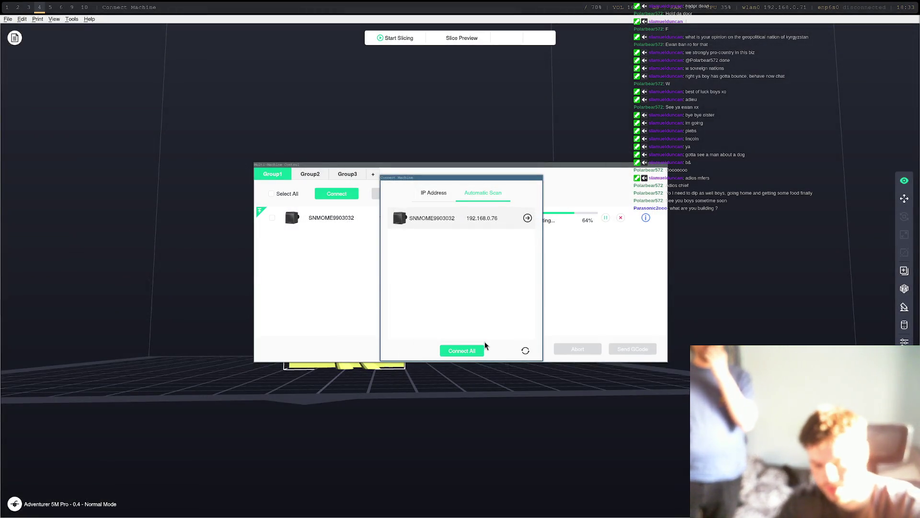
Leave the Connect Machine dialog and return to the FreeCAD rod-motor-connector sketch.
key("super+2")
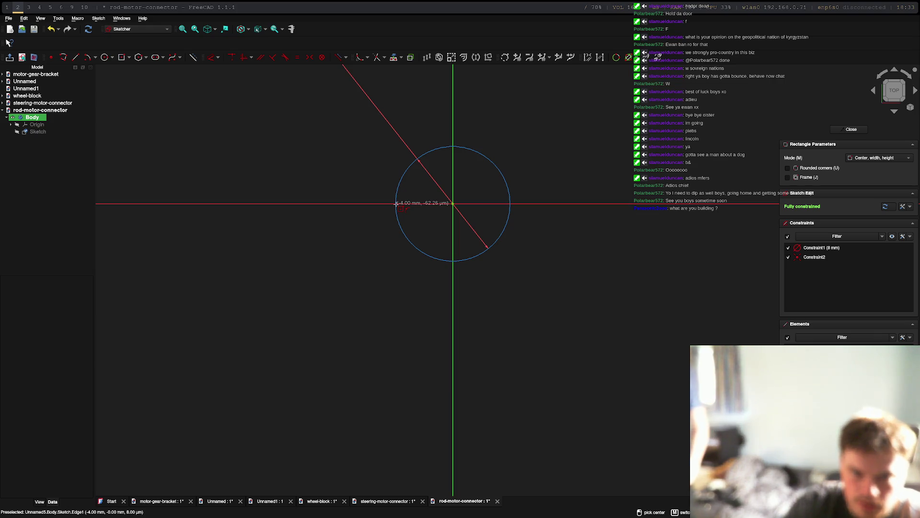
Undo the previous sketch changes until the sketch is empty.
left_click(52, 30)
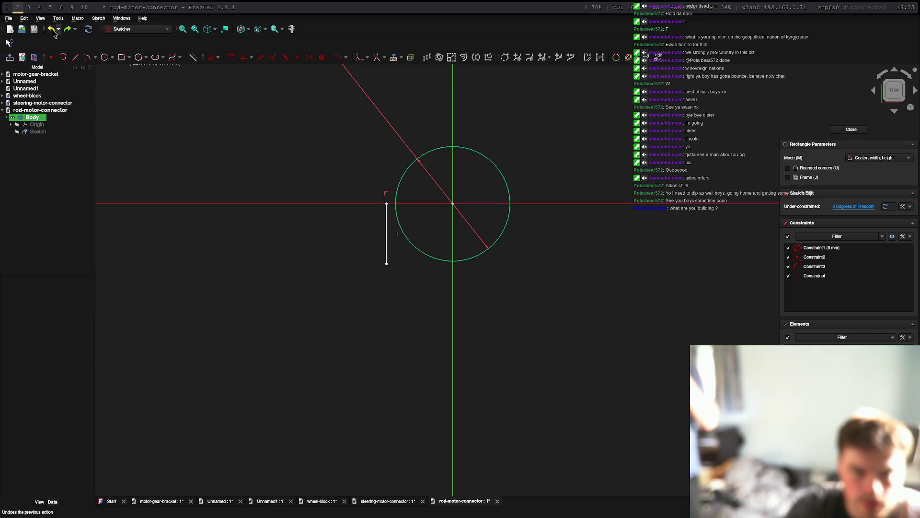
left_click(53, 31)
left_click(53, 31)
left_click(52, 31)
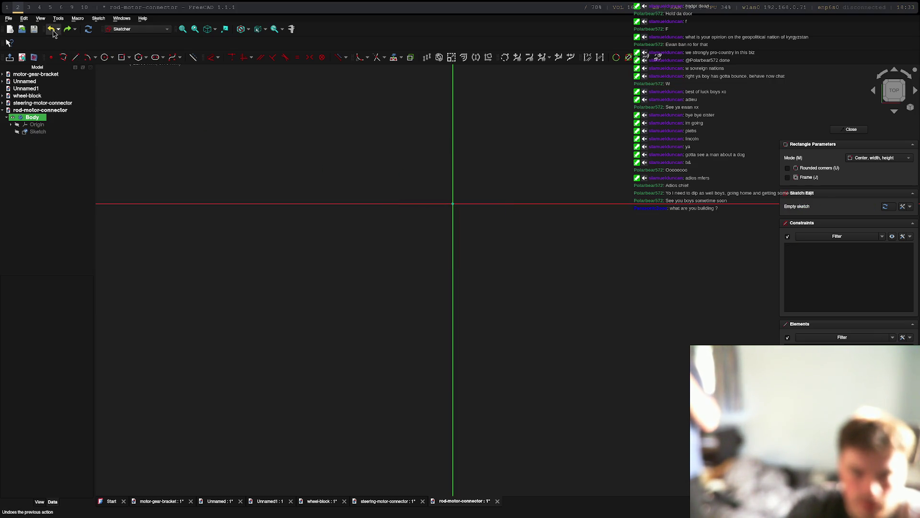
Draw concentric 5 mm and 3 mm circles centred on the origin.
left_click(108, 59)
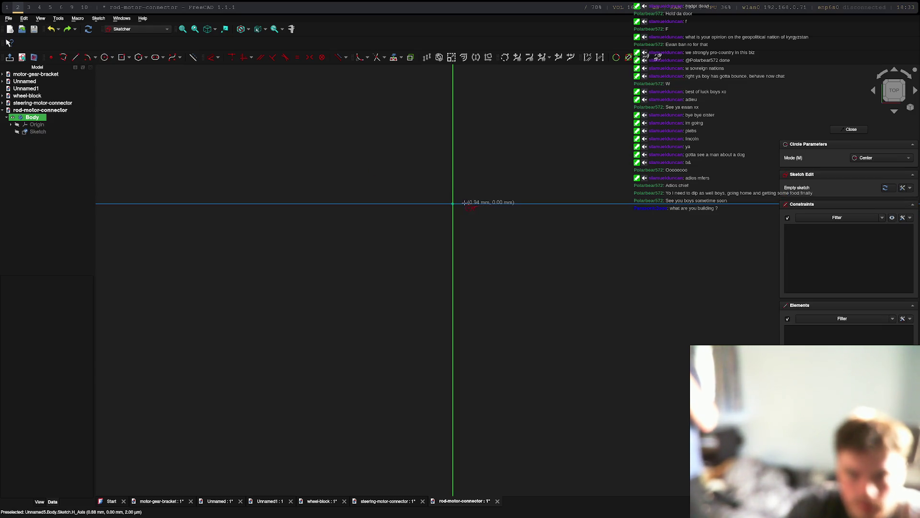
left_click(453, 203)
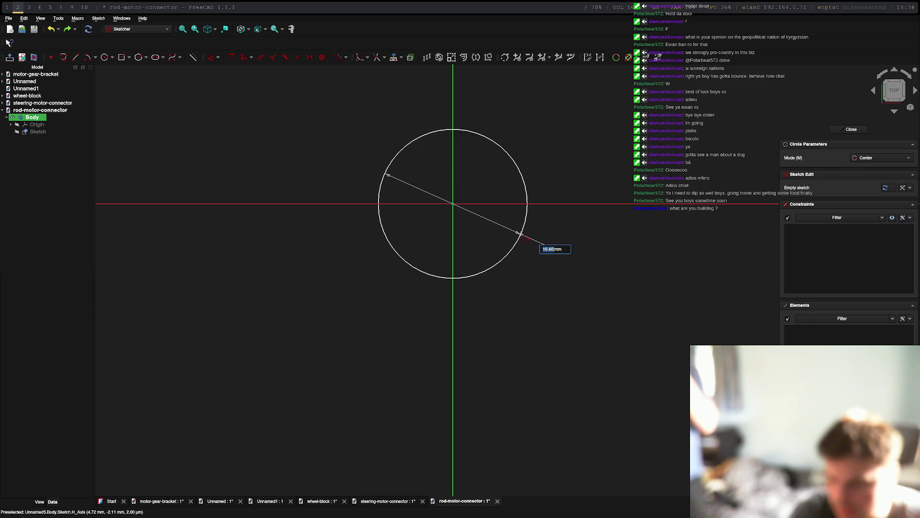
type("5")
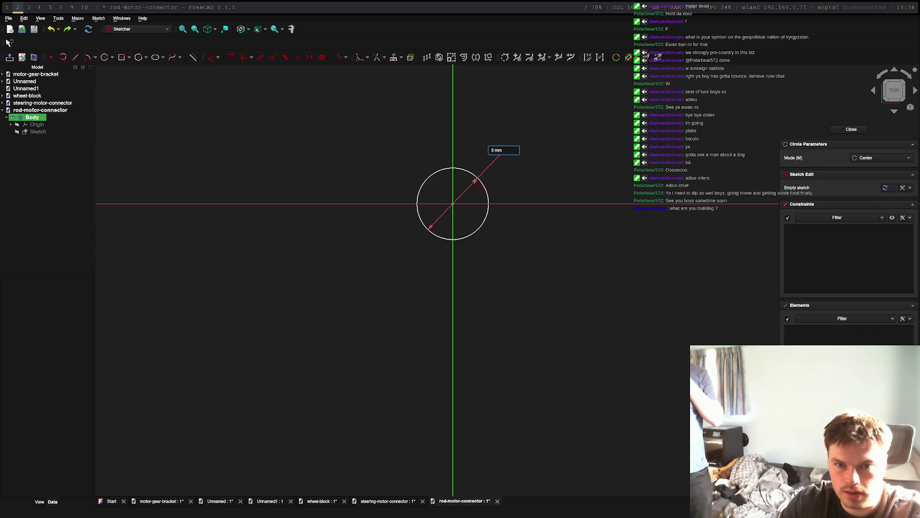
key("Return")
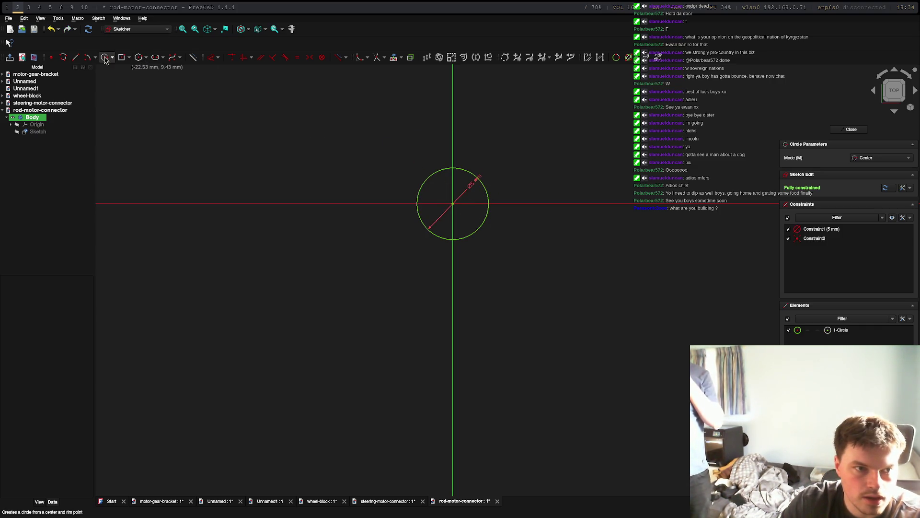
left_click(452, 203)
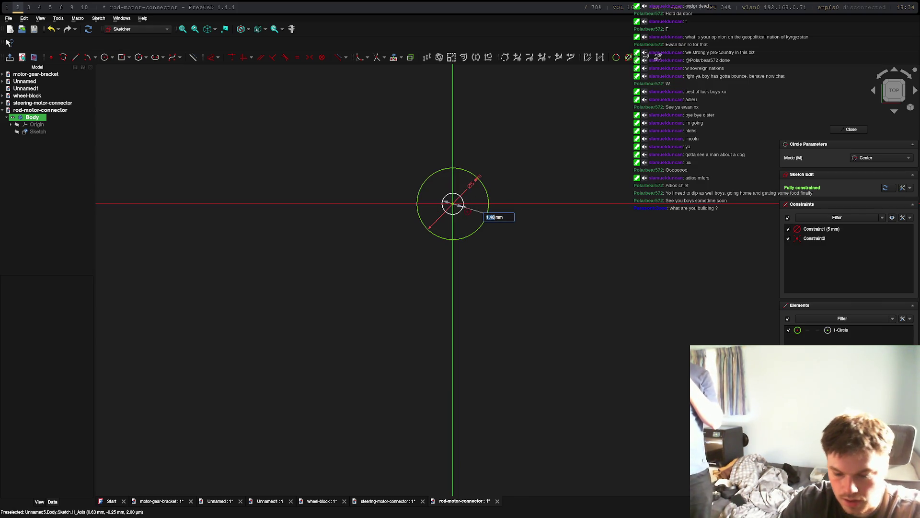
type("3")
key("Return")
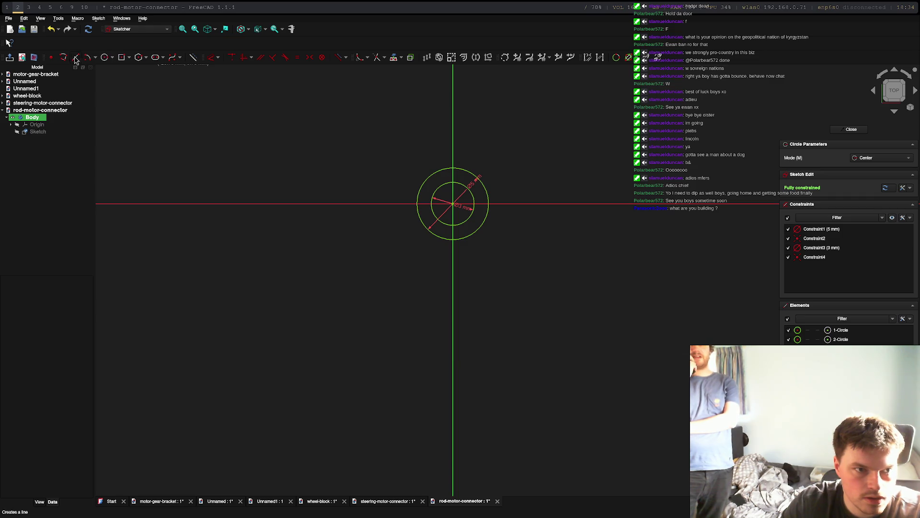
Draw a 2.67 mm horizontal line across the top of the outer circle, discarding two earlier attempts.
left_click(75, 57)
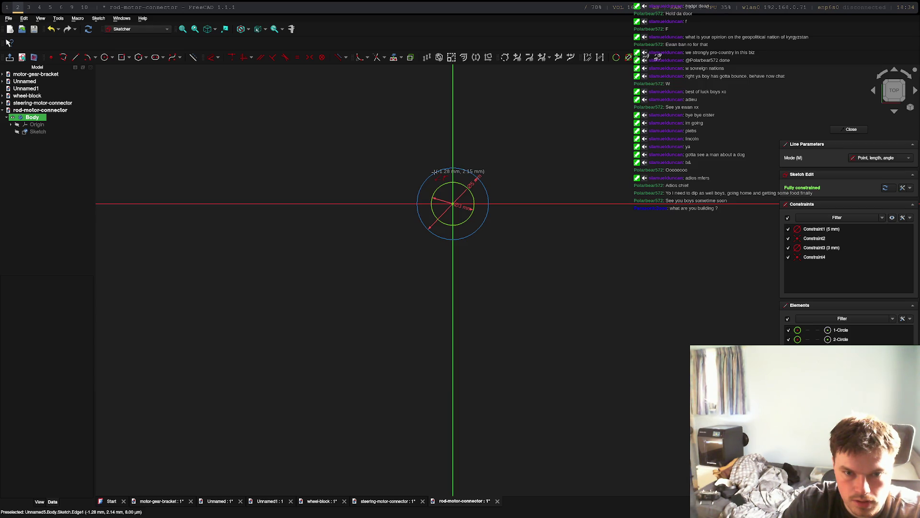
left_click(435, 171)
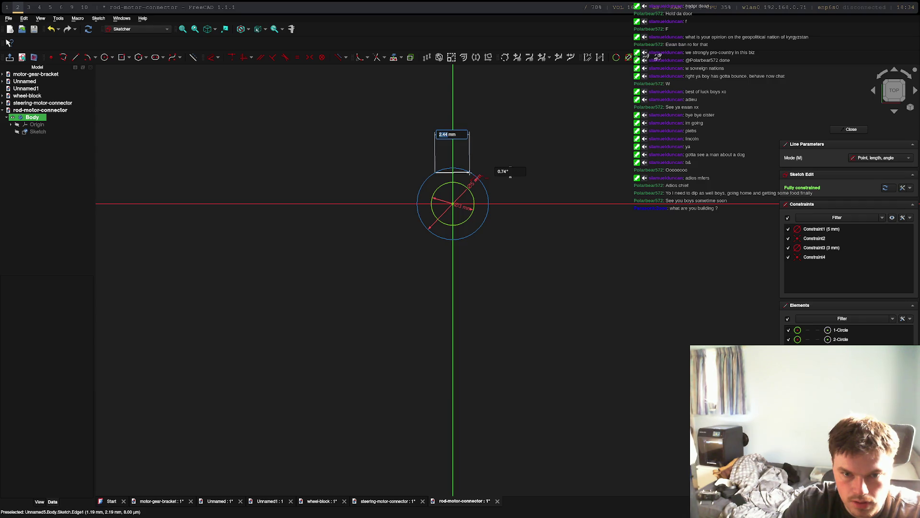
left_click(471, 171)
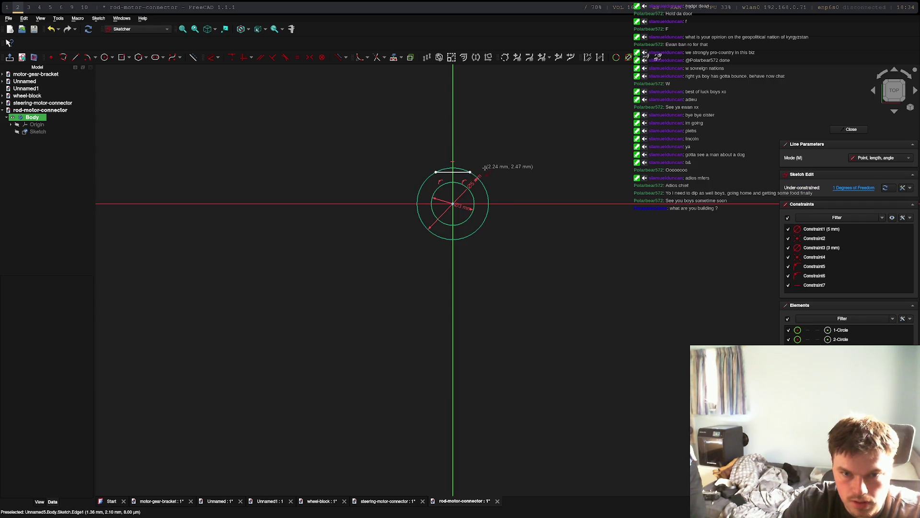
left_click(51, 29)
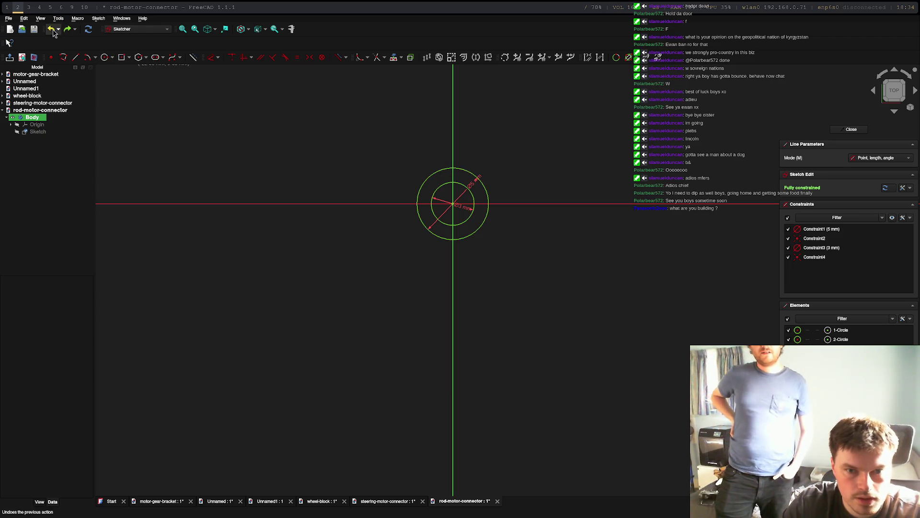
left_click(434, 173)
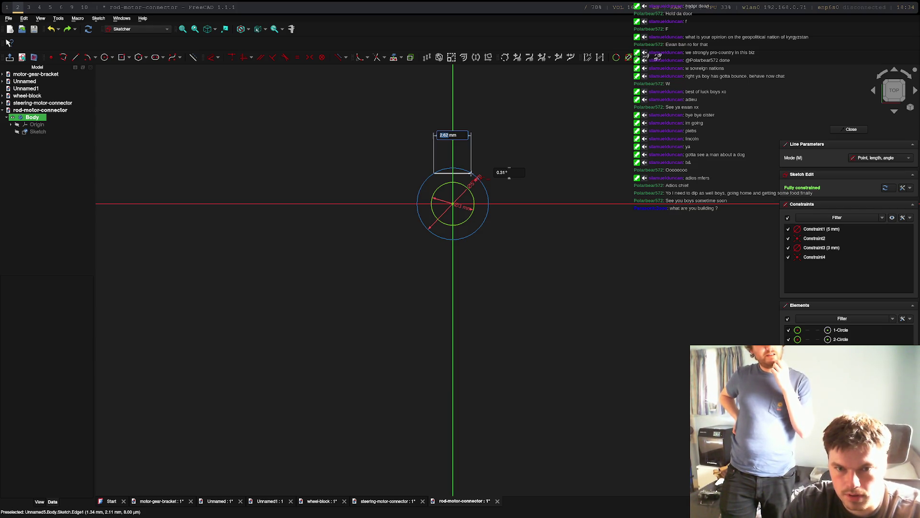
left_click(471, 173)
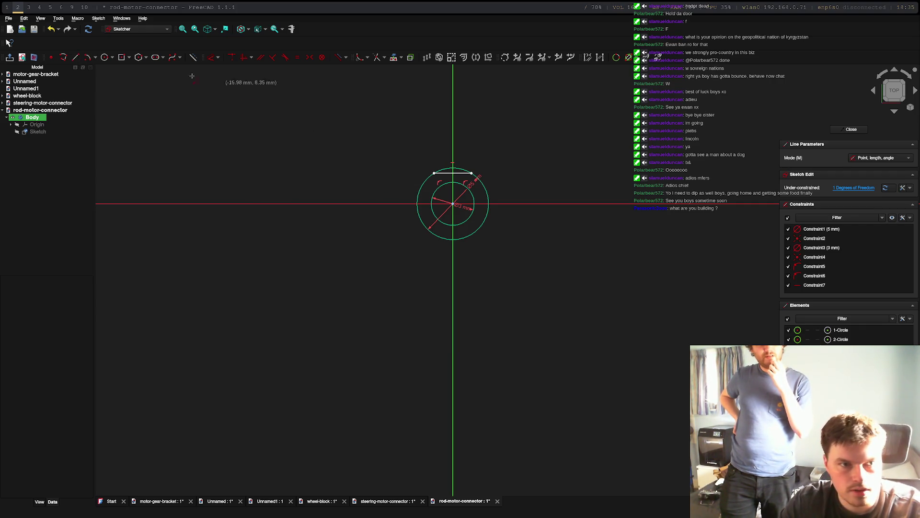
left_click(53, 31)
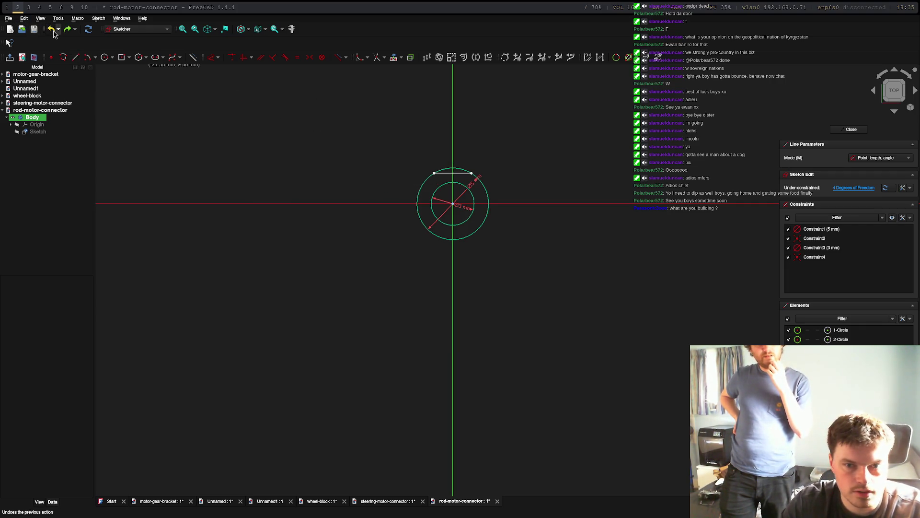
left_click(434, 174)
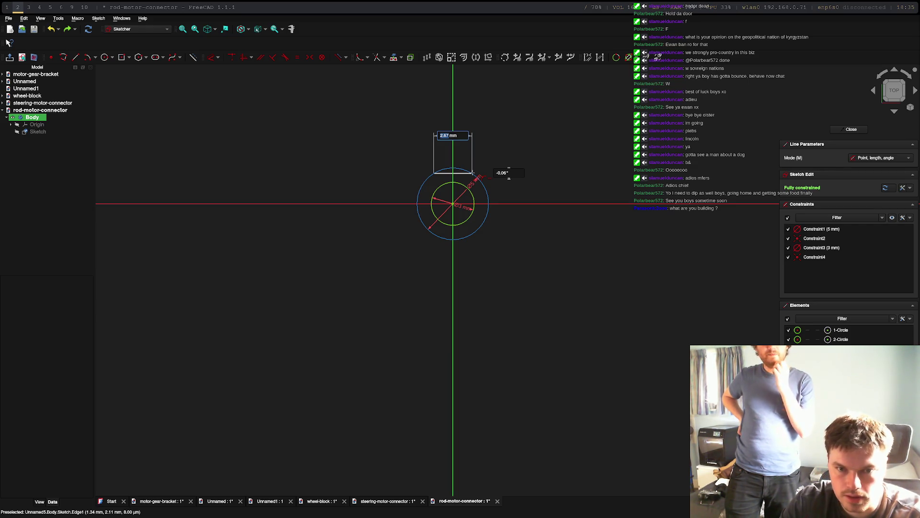
key("Return")
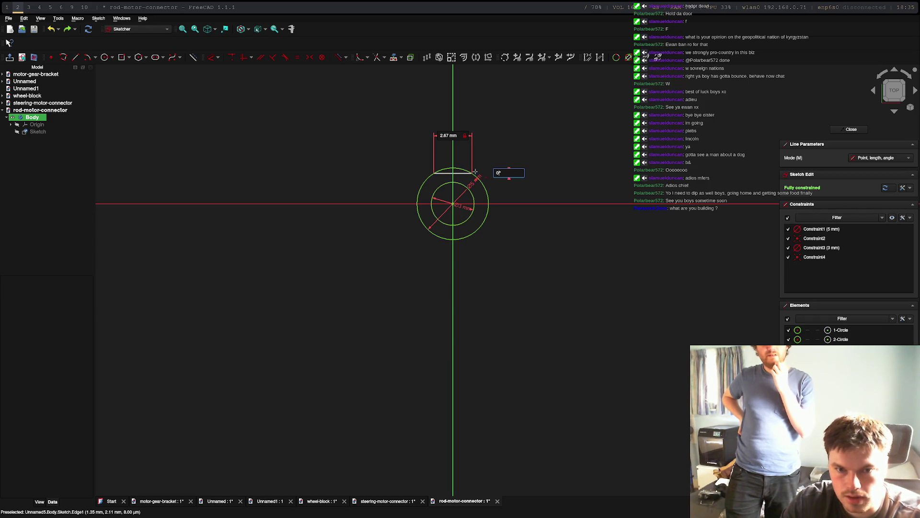
key("Return")
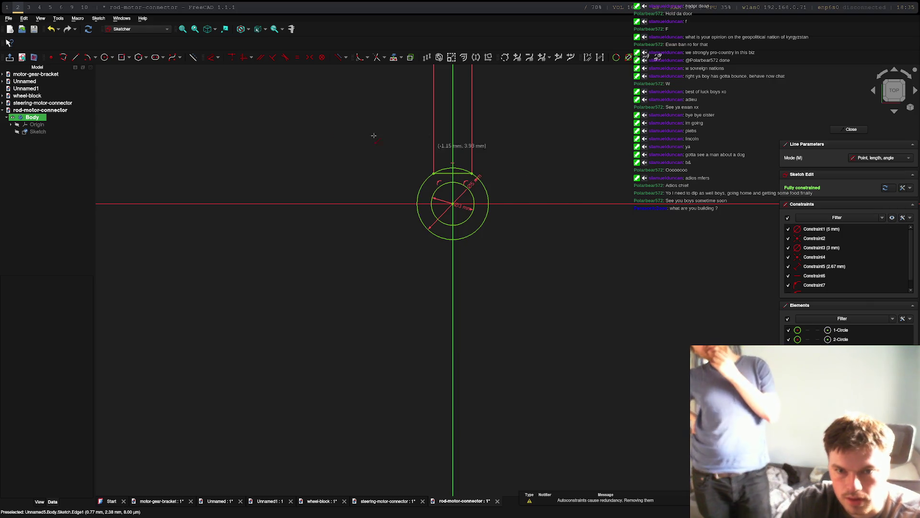
key("Escape")
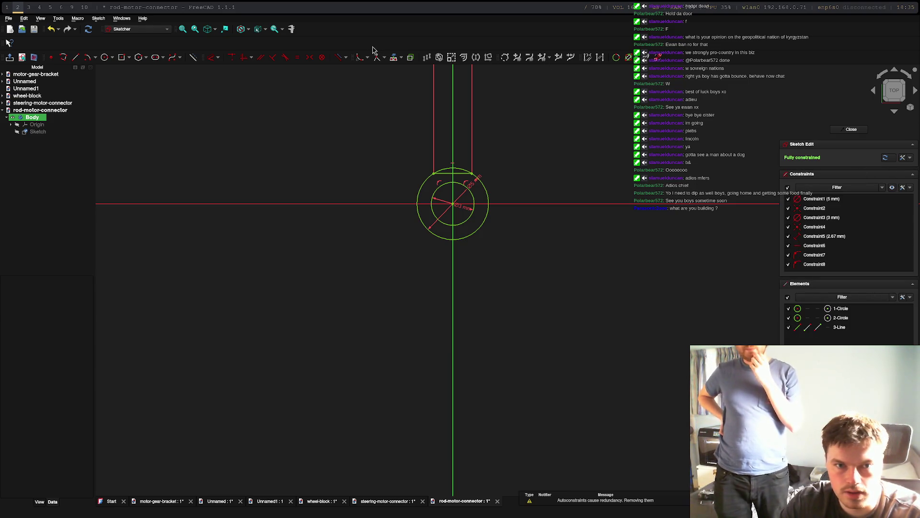
Trim away the outer circle's arc above the 2.67 mm chord.
left_click(304, 62)
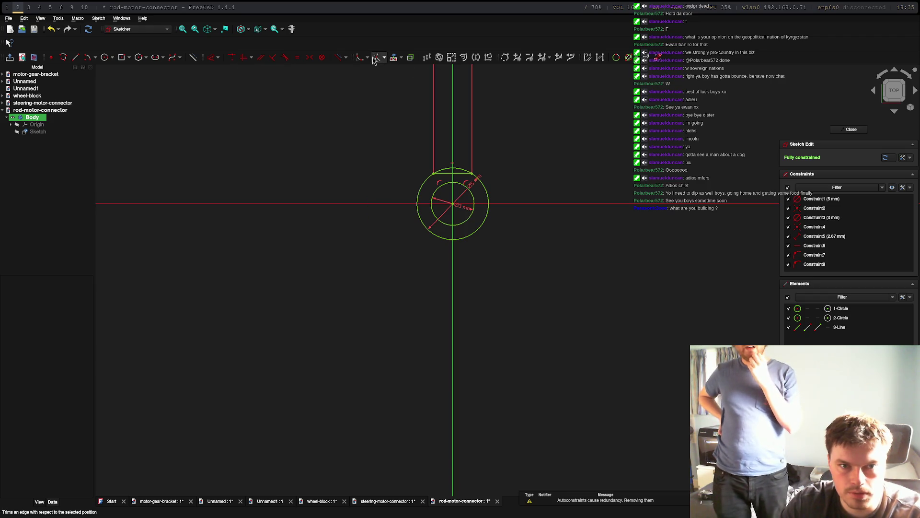
left_click(459, 167)
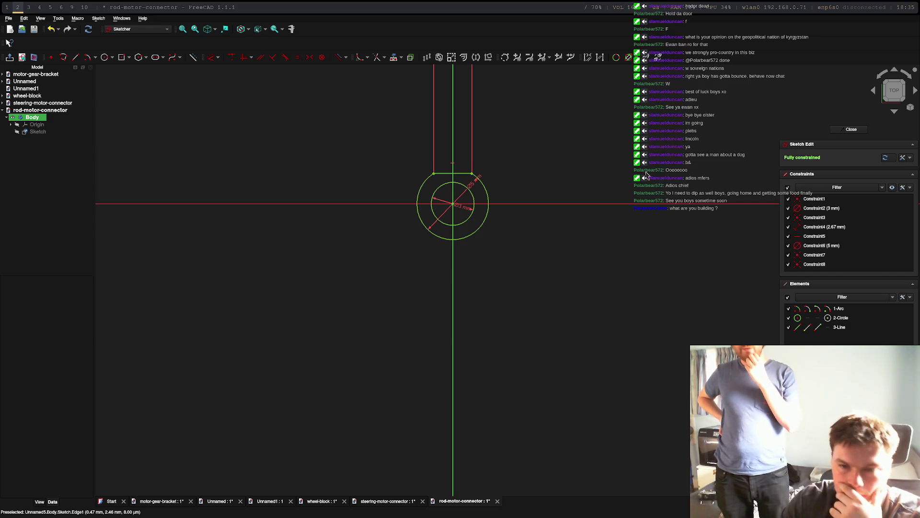
left_click(38, 120)
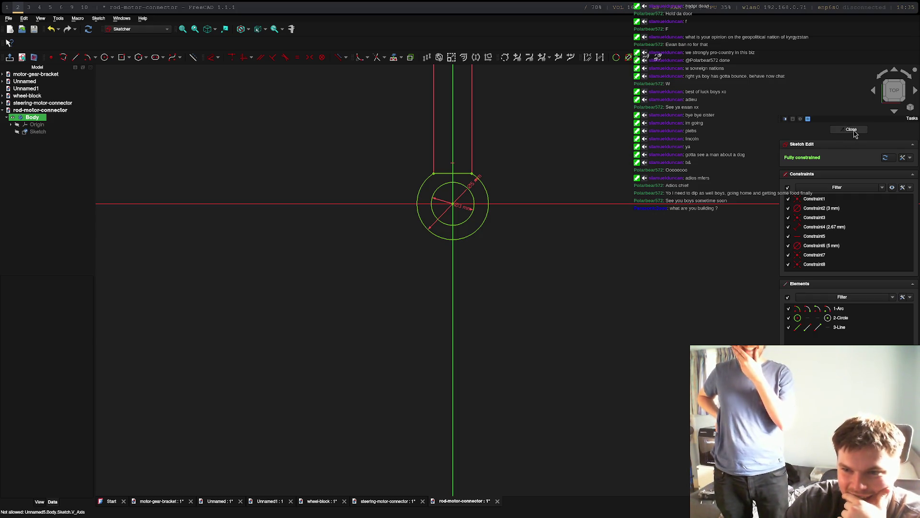
Close the D-profile sketch and pad it to a 10 mm length.
left_click(851, 130)
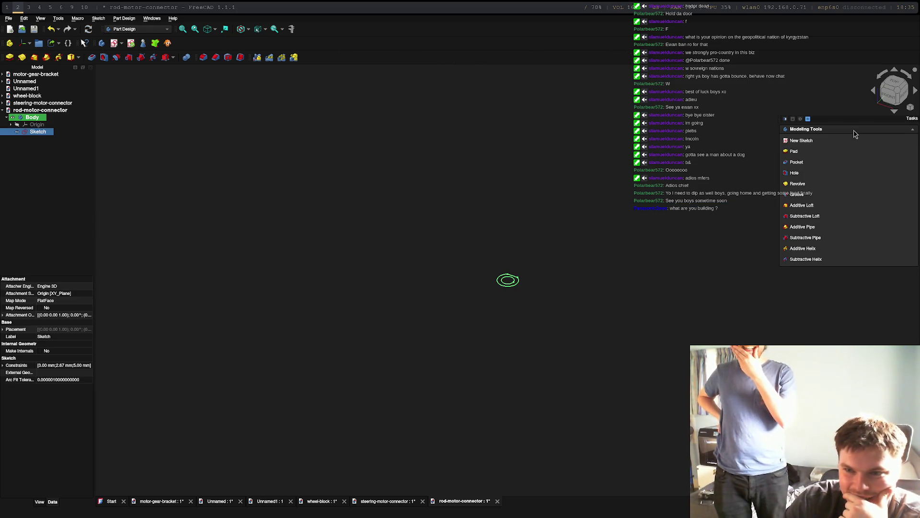
left_click(795, 154)
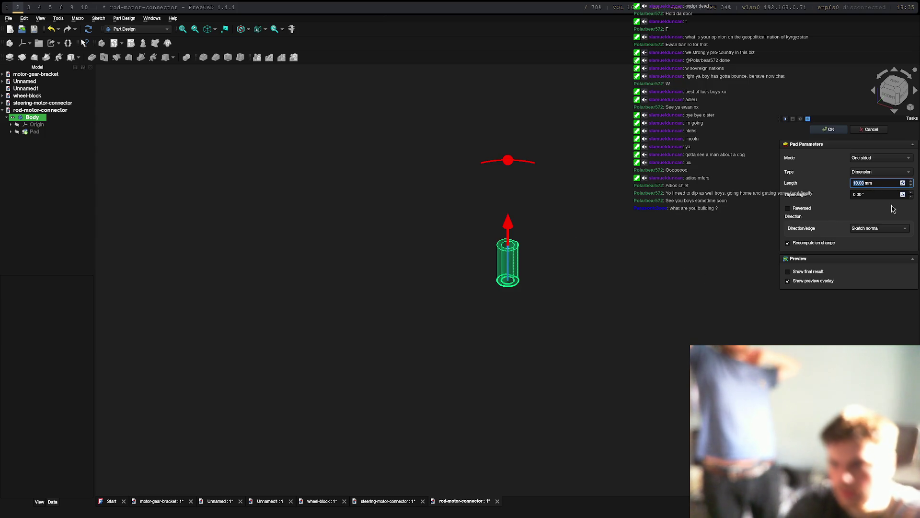
left_click(837, 133)
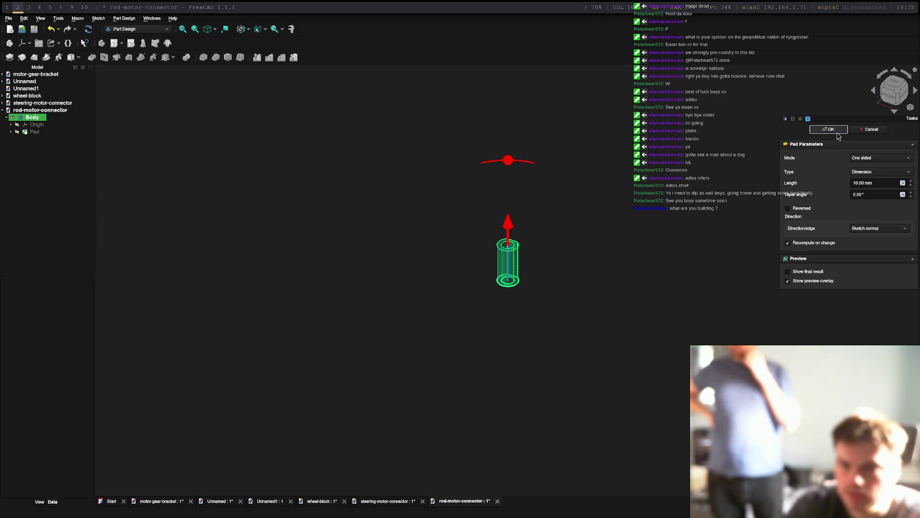
left_click(836, 136)
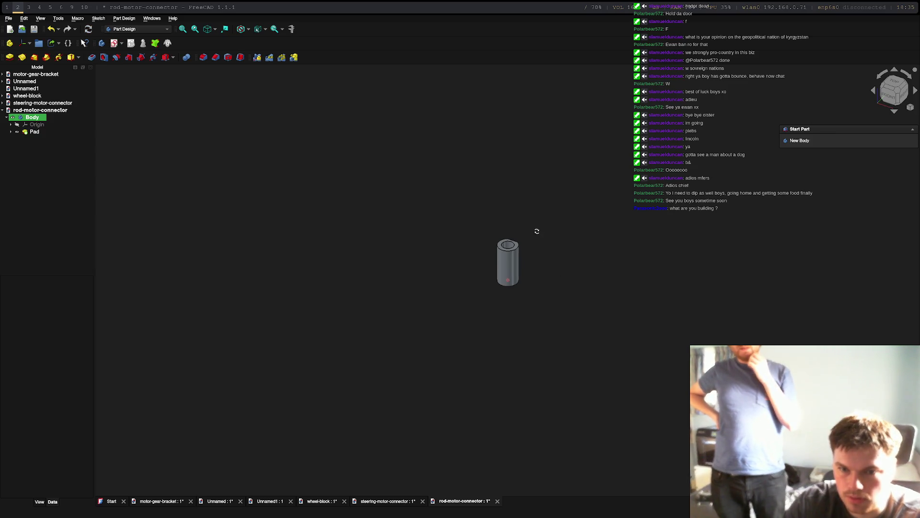
Create Sketch001 on a rear face of the 10 mm pad and show the regular polygon options.
mouse_move(537, 231)
middle_mouse_down()
mouse_move(447, 325)
mouse_move(456, 407)
middle_mouse_up()
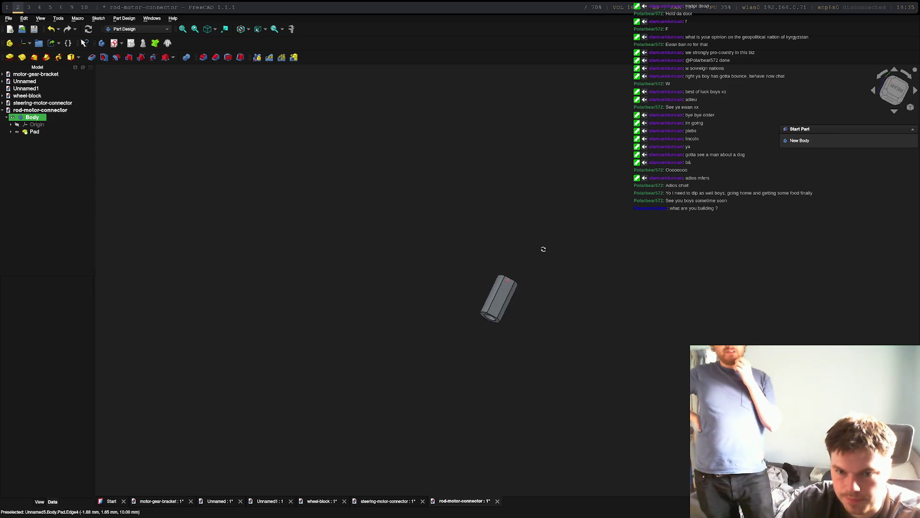
left_click(898, 96)
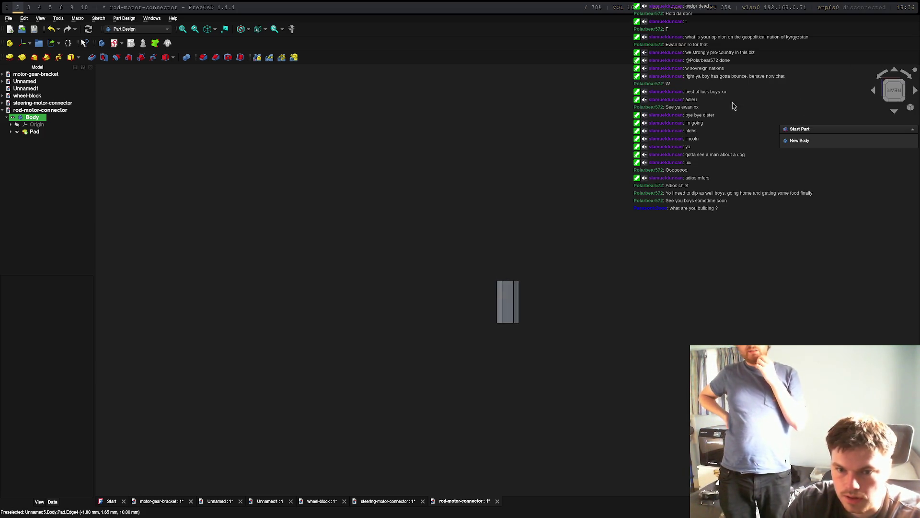
left_click(507, 301)
left_click(809, 141)
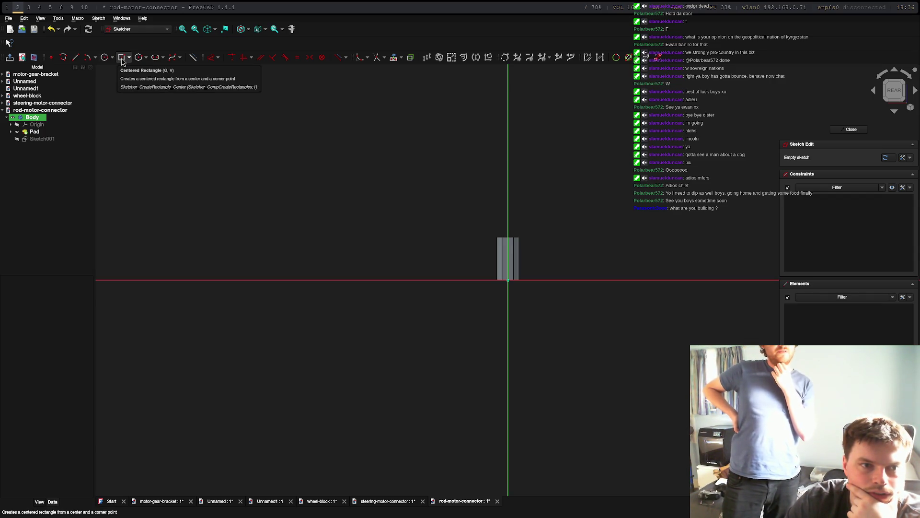
left_click(145, 57)
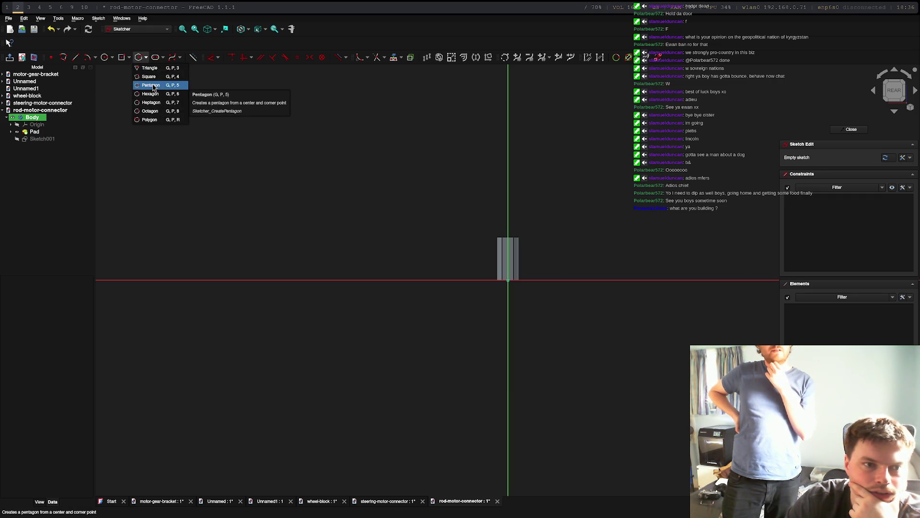
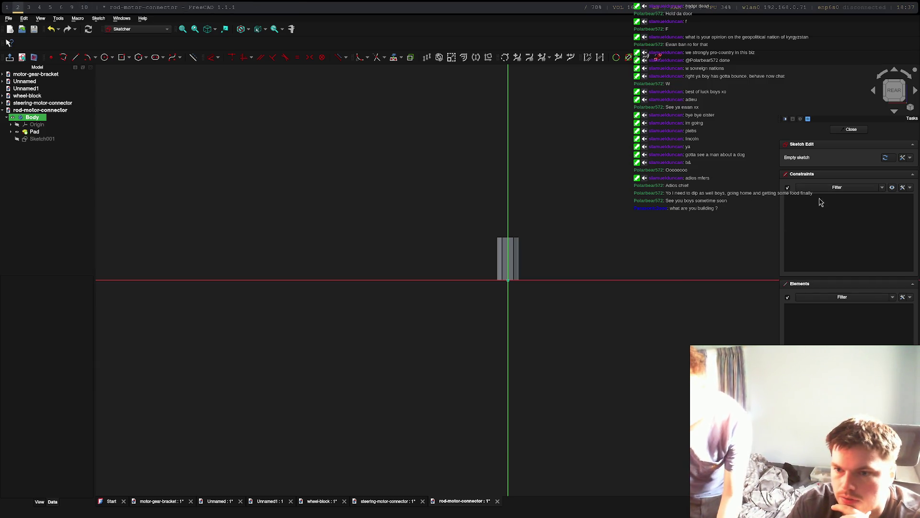
Start a radius 3 circle on the vertical axis, then undo to discard the unfinished Sketch001.
left_click(104, 58)
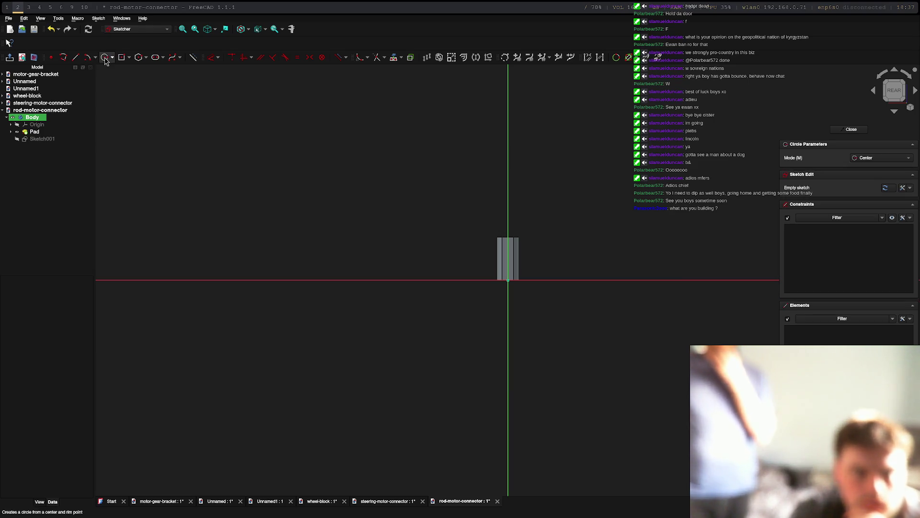
left_click(507, 257)
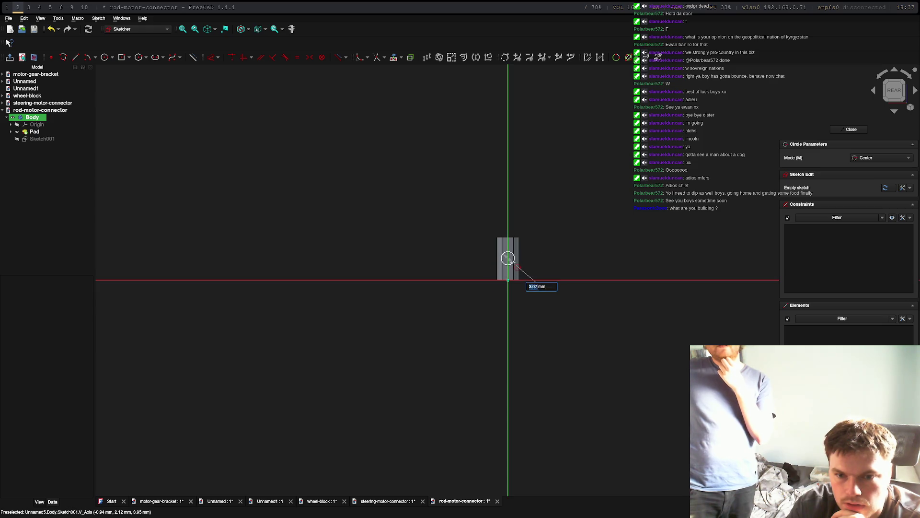
type("3")
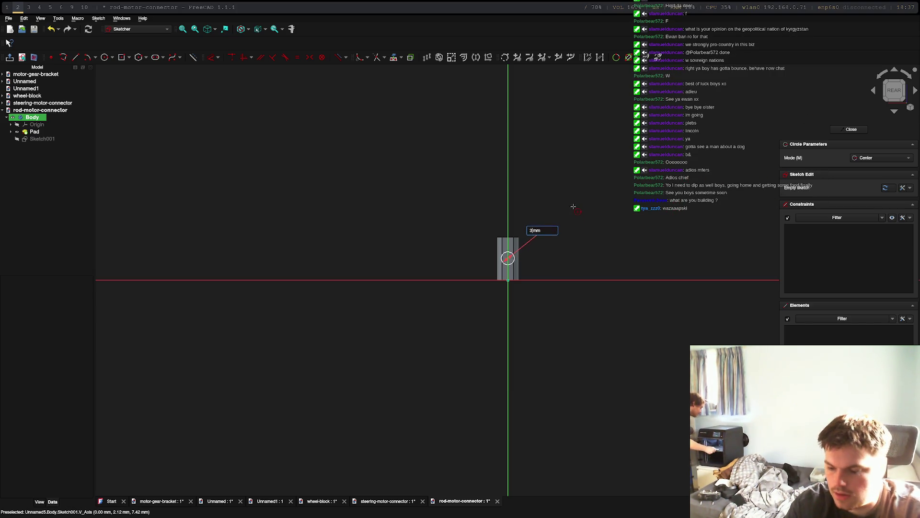
left_click(51, 29)
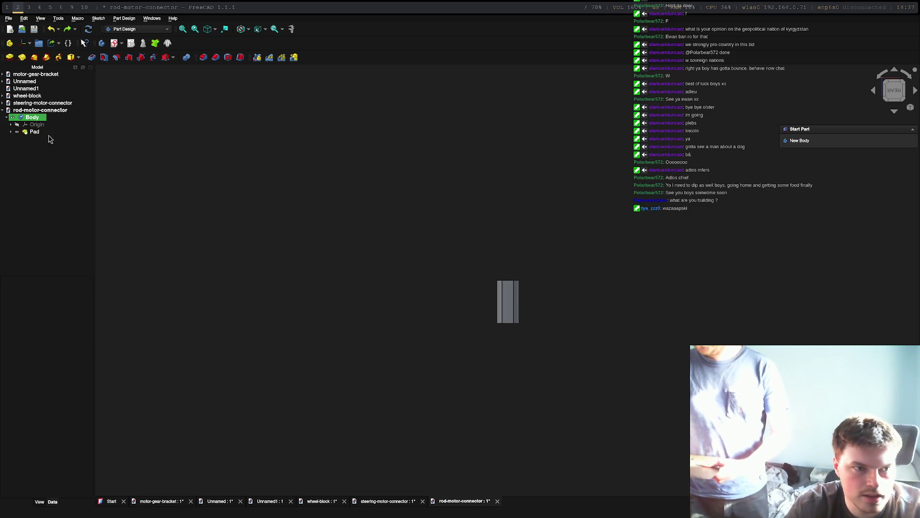
Expand the Pad in the tree and reopen its underlying Sketch for editing.
left_click(33, 117)
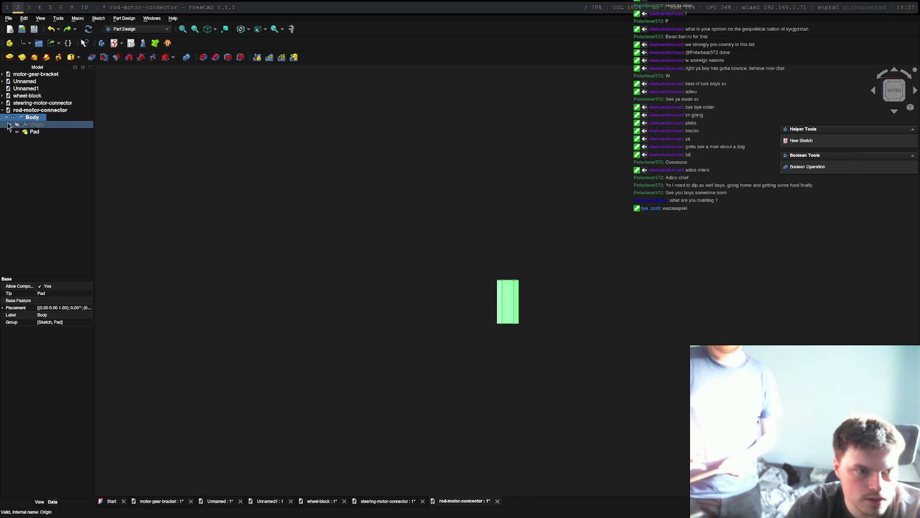
left_click(40, 133)
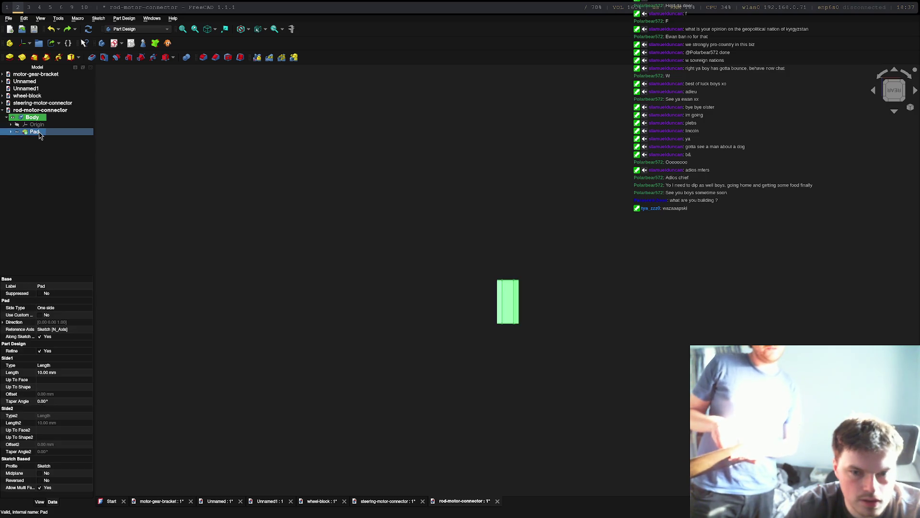
left_click(10, 132)
left_click(43, 139)
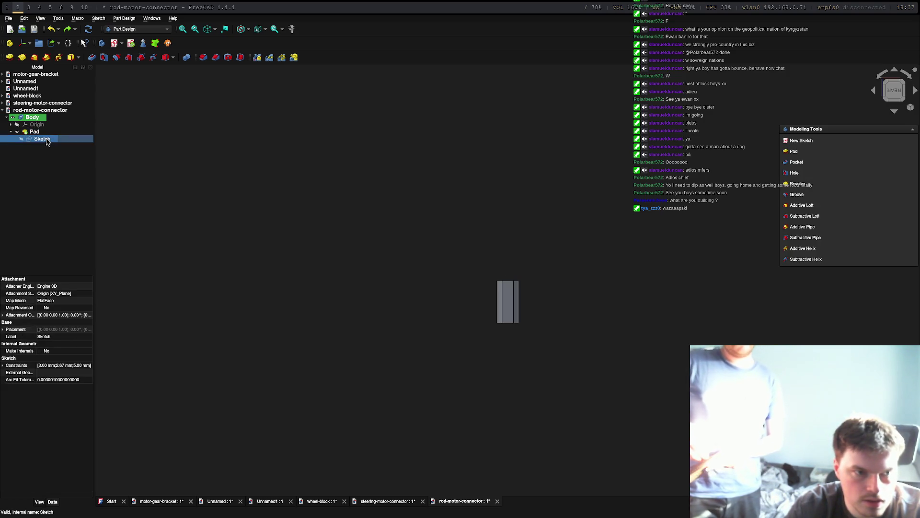
double_click(47, 142)
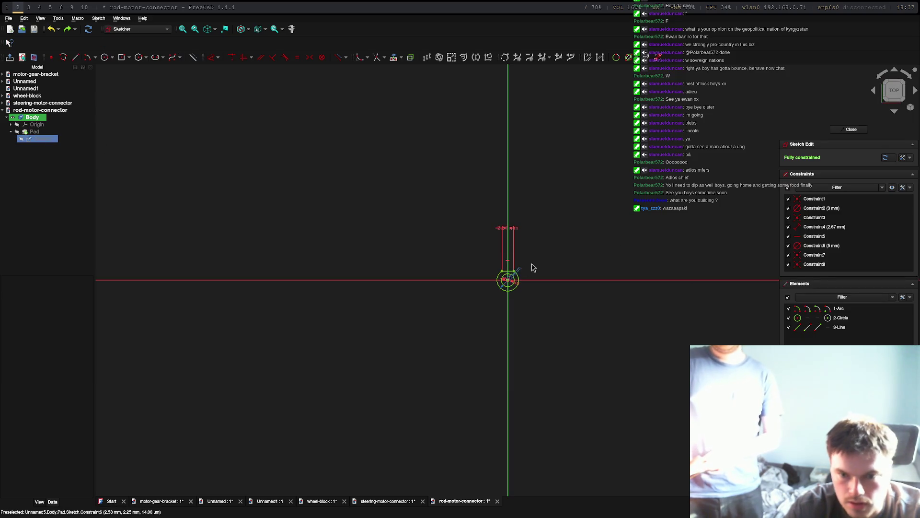
scroll(532, 267, "up", 5)
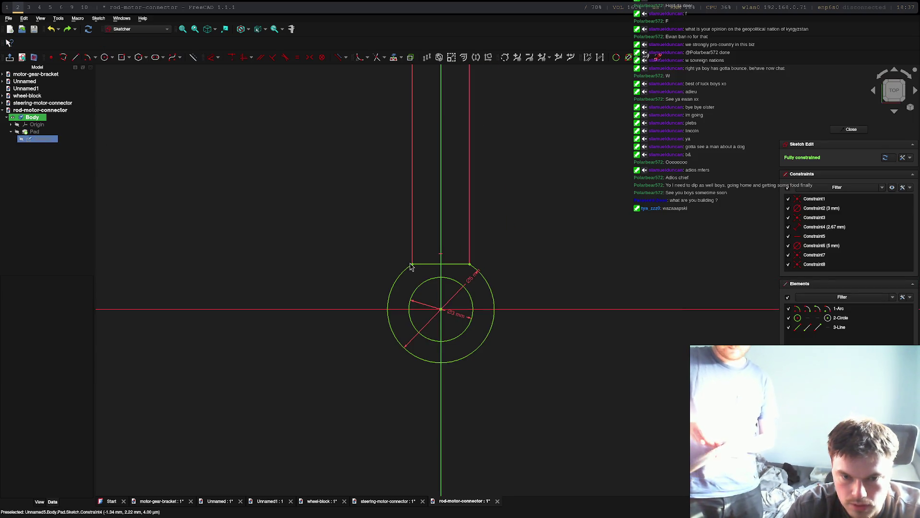
Select the tab's top horizontal line and switch to the Line tool.
left_click(415, 268)
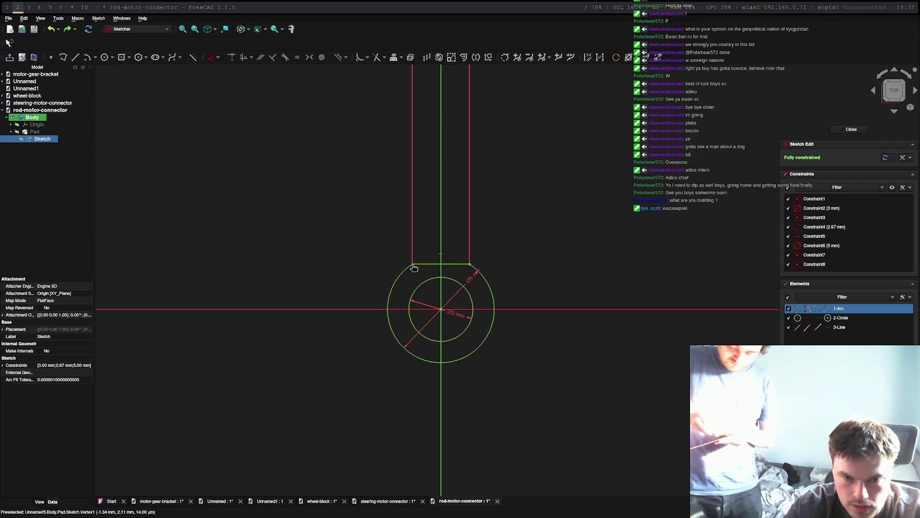
left_click(404, 267)
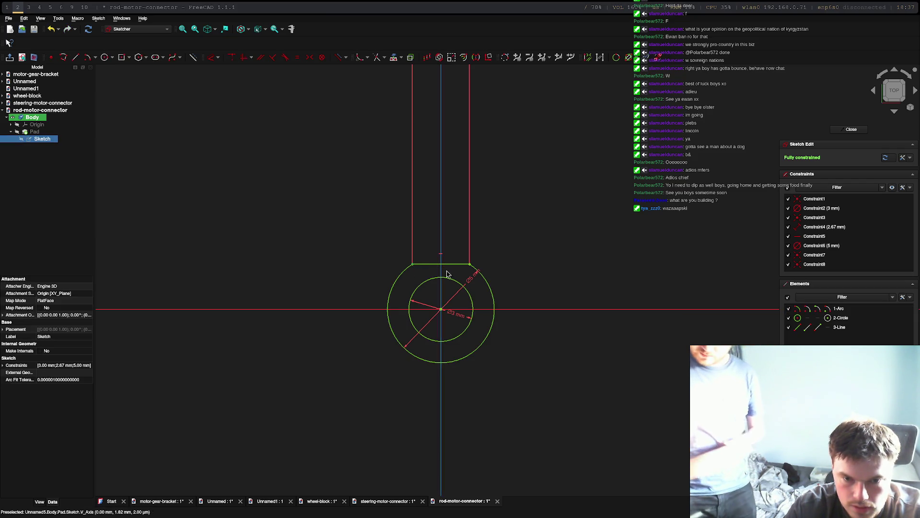
left_click(430, 264)
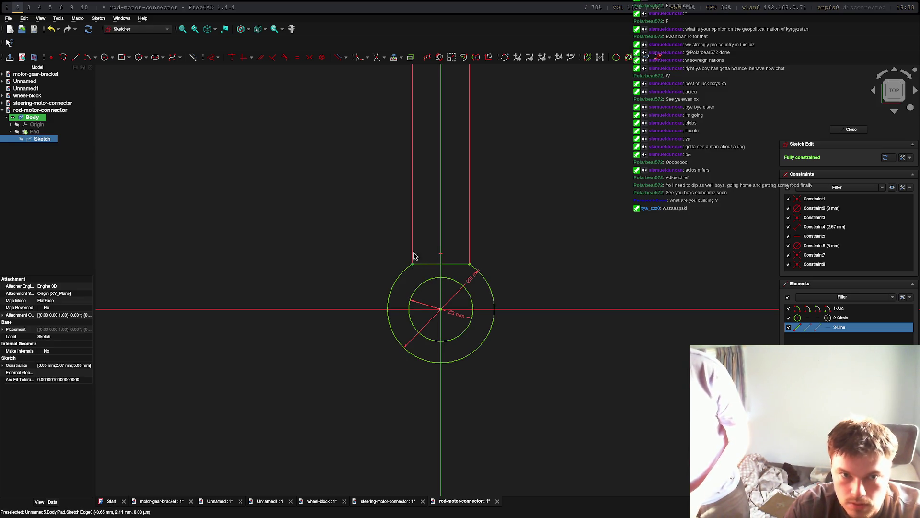
key("g")
key("l")
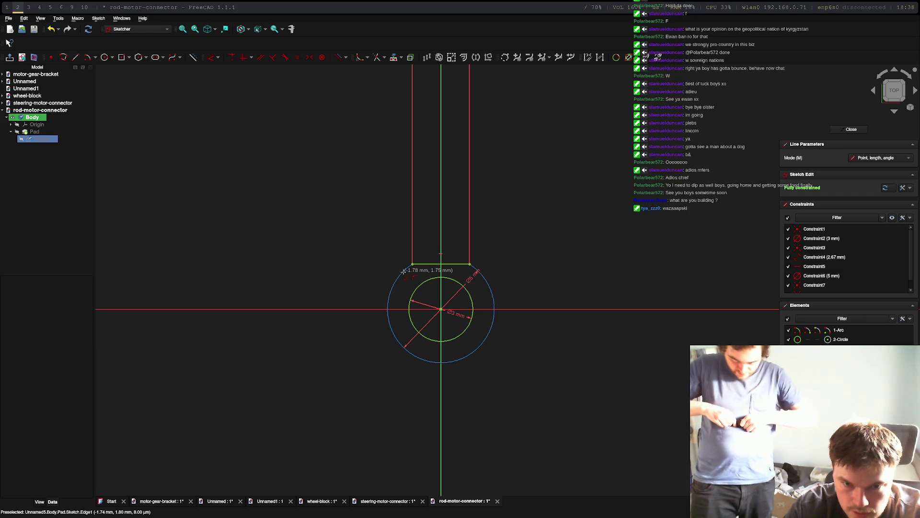
Draw a 3.1 mm horizontal line at 0° from the ring's top-left.
left_click(403, 271)
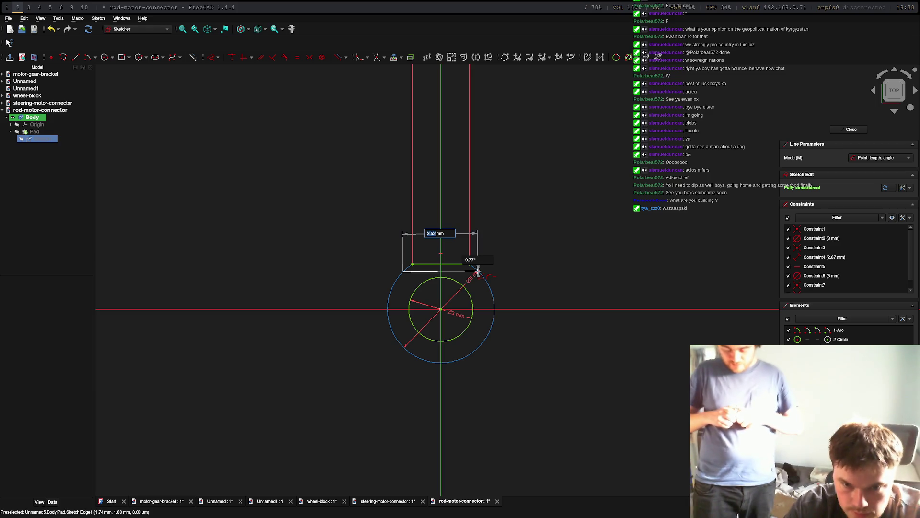
key("BackSpace")
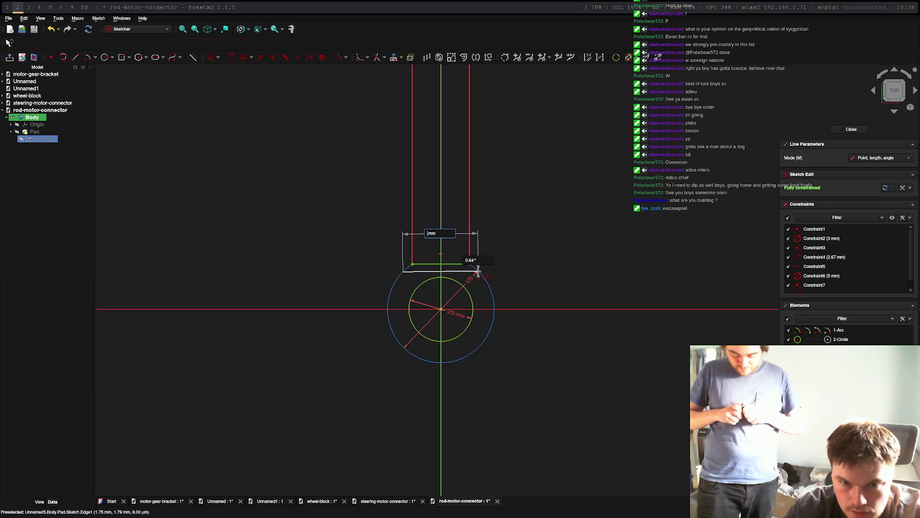
type("3.1")
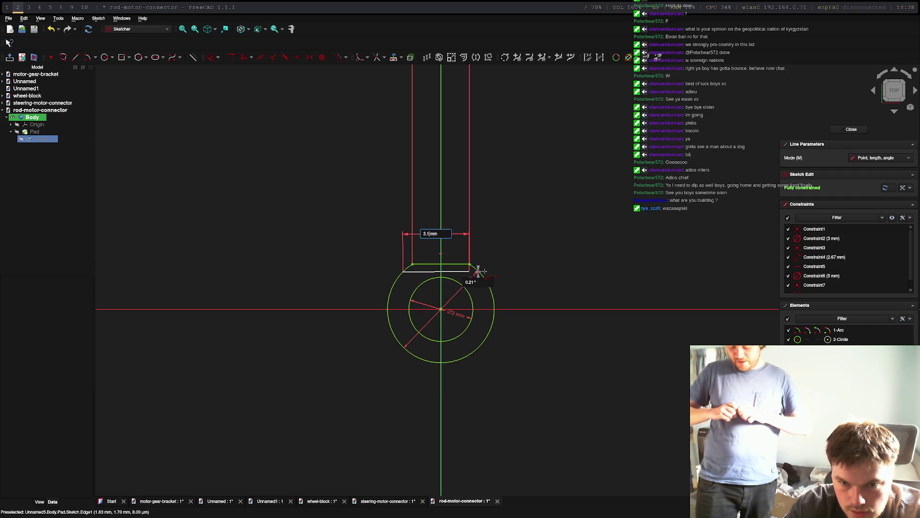
key("Tab")
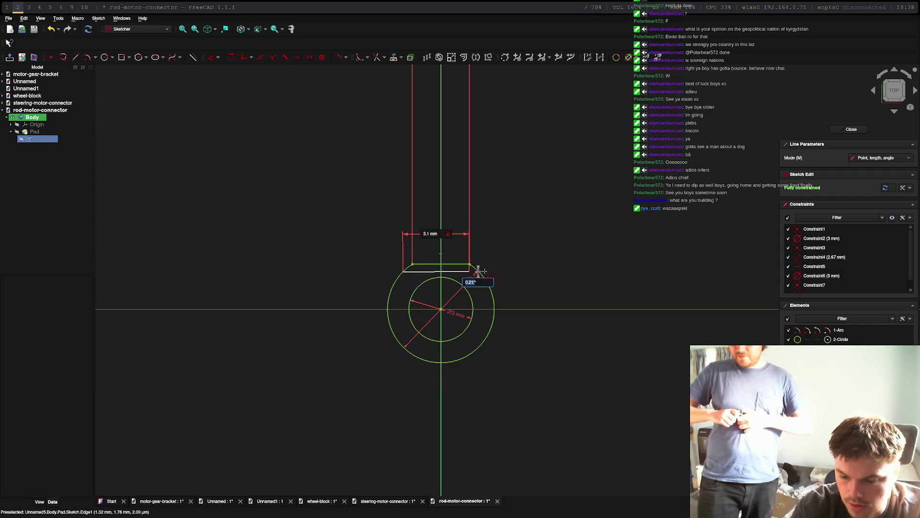
type("0")
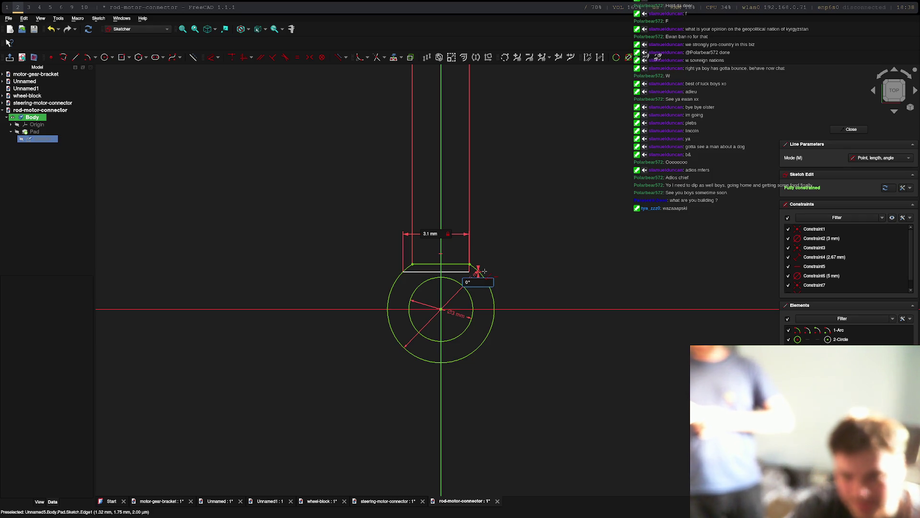
left_click(480, 271)
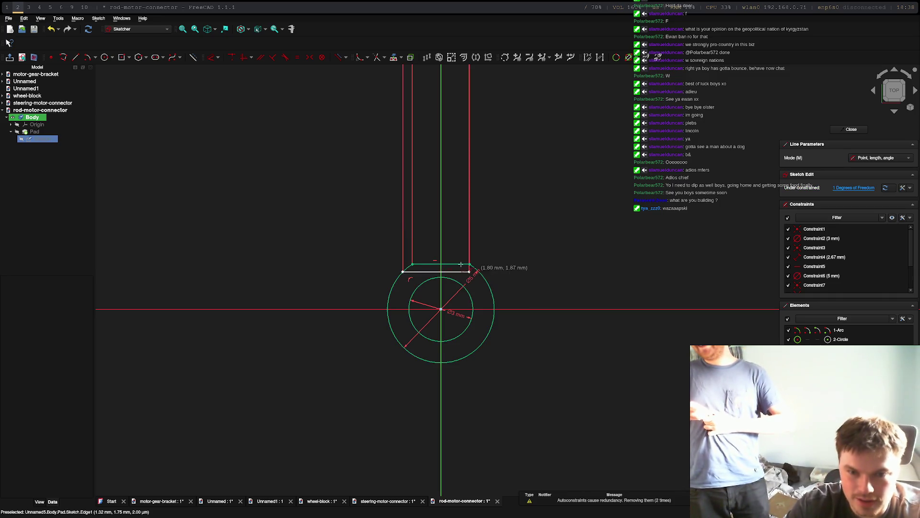
right_click(325, 247)
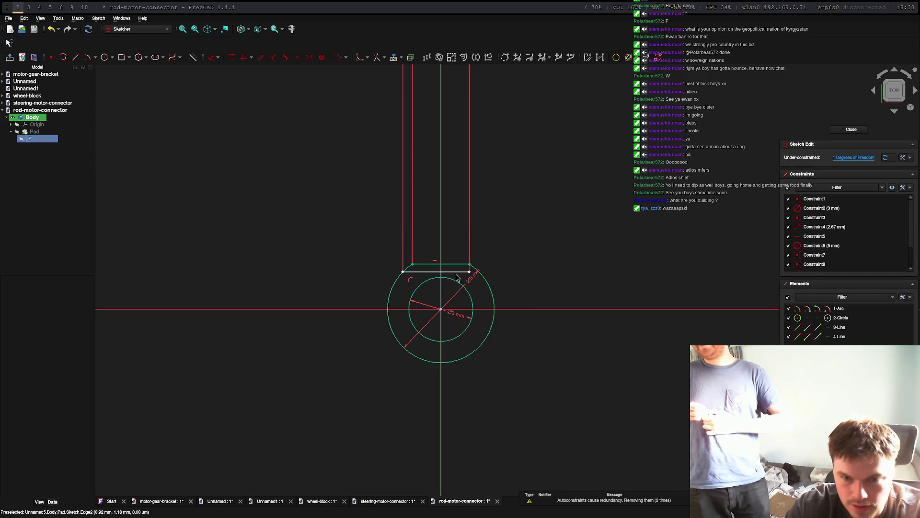
Select the redundant duplicate top line and delete it from the sketch.
left_click_drag(468, 269, 474, 268)
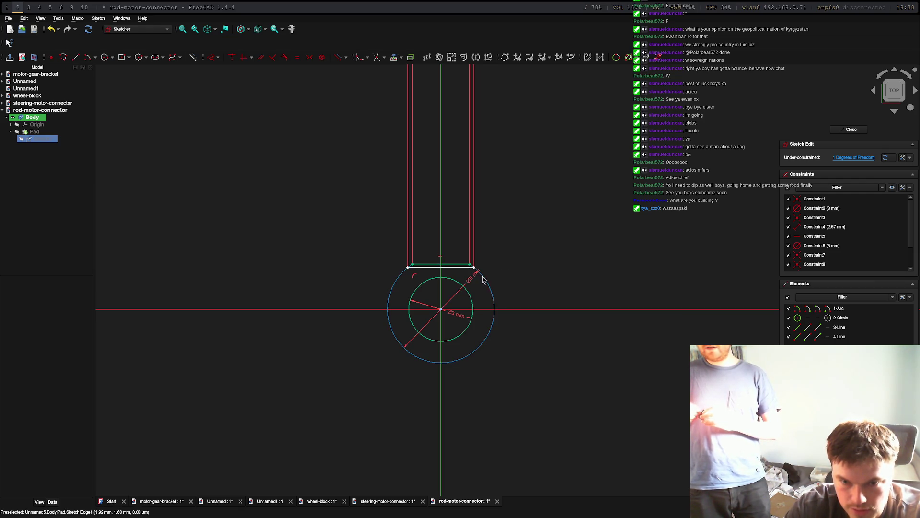
left_click(473, 269)
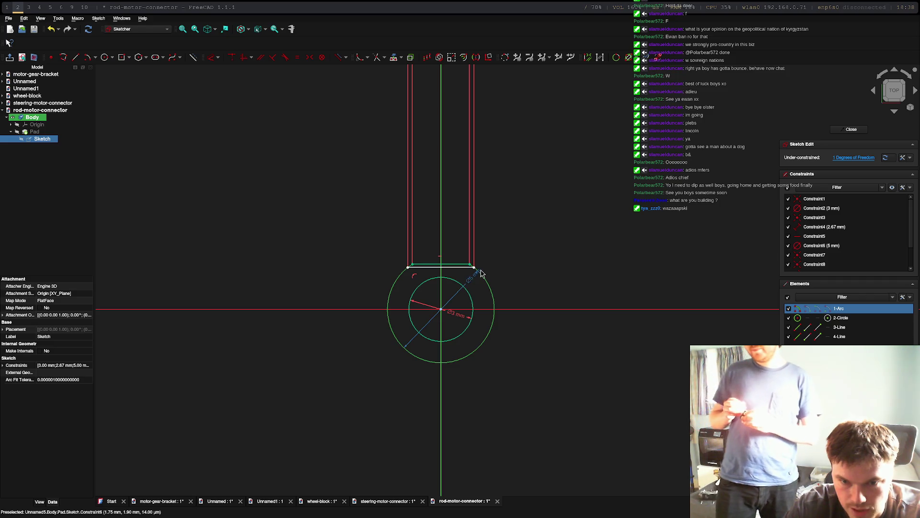
left_click(473, 271)
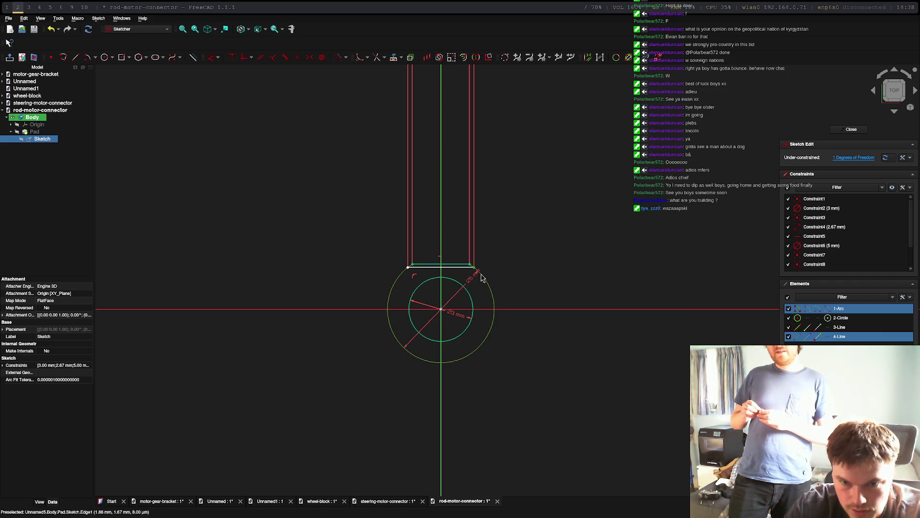
left_click(461, 267)
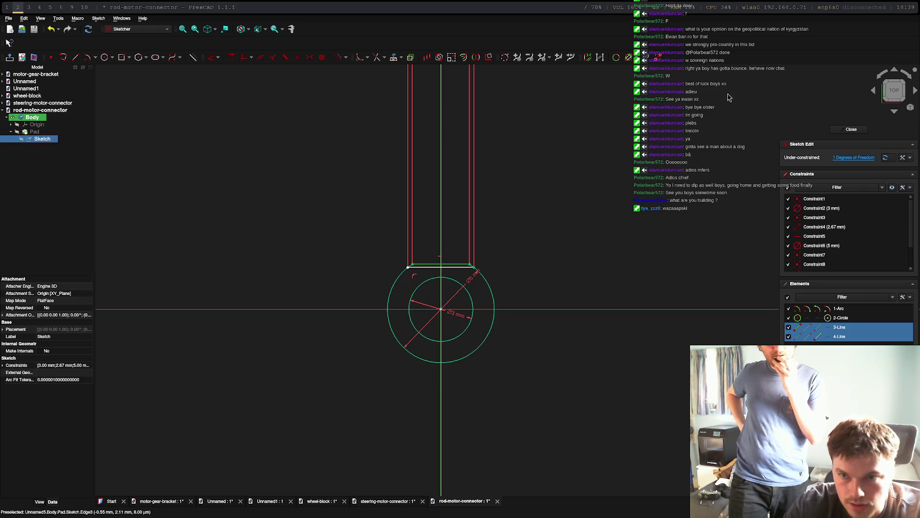
left_click(376, 58)
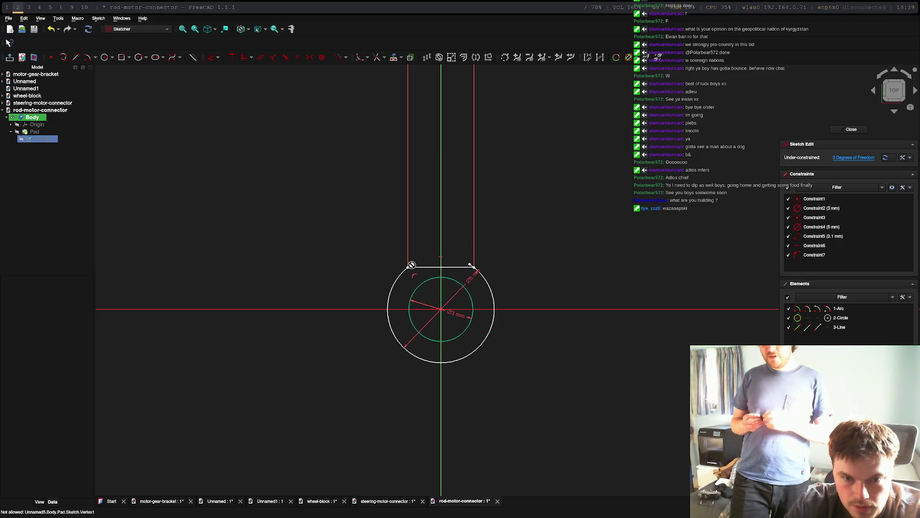
left_click(377, 58)
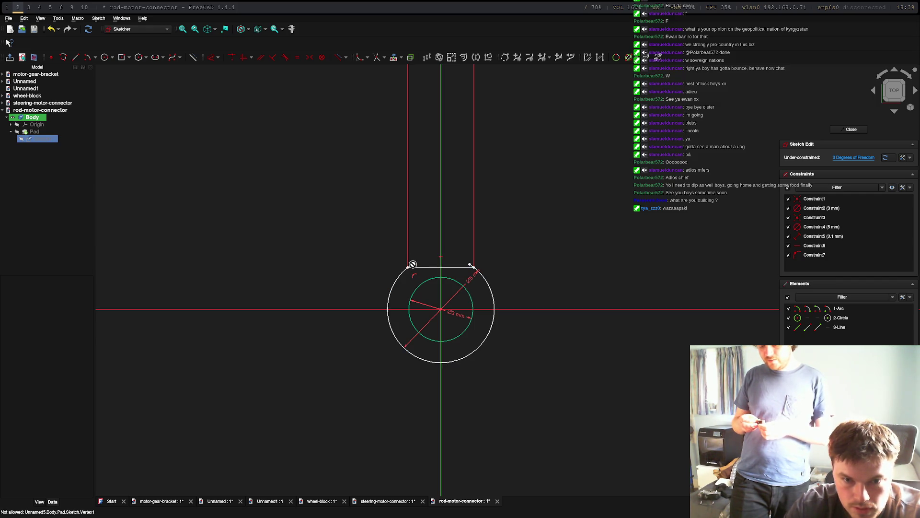
scroll(462, 264, "up", 3)
Undo the arc stretch so the outer arc ends back at the top line.
scroll(463, 264, "up", 5)
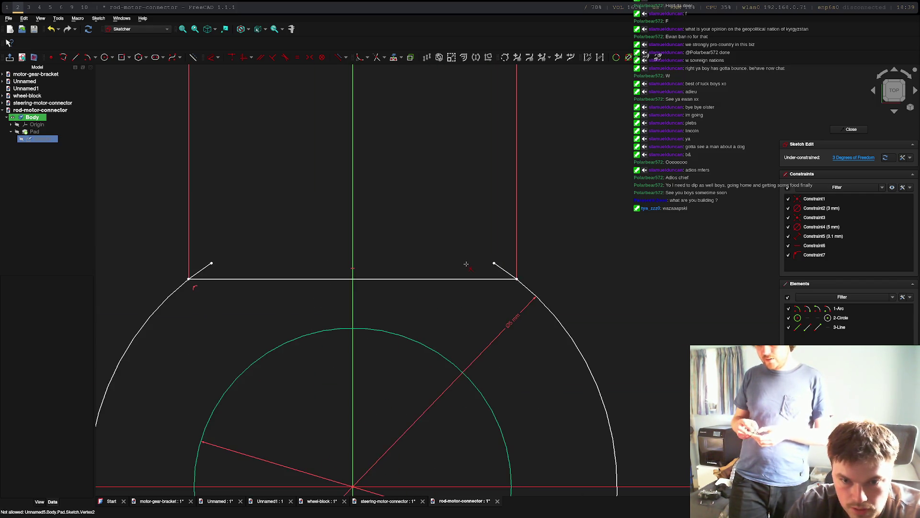
left_click_drag(505, 271, 274, 249)
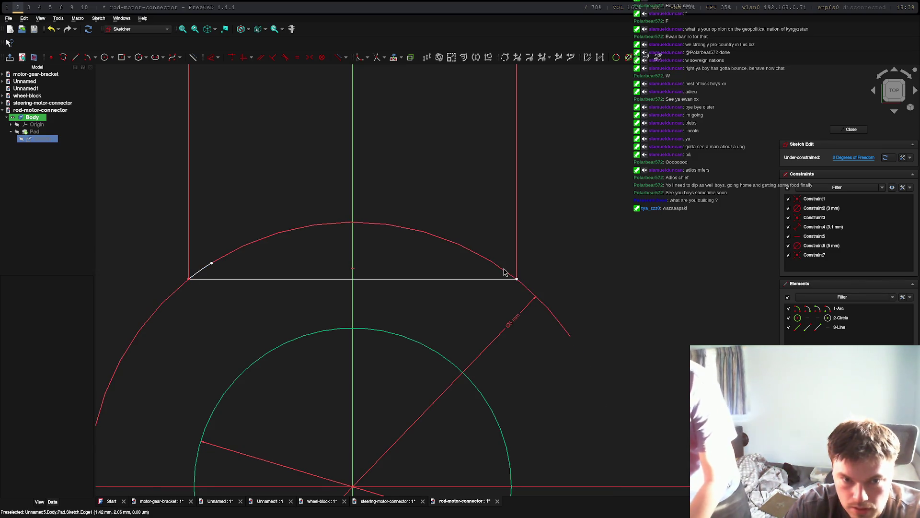
scroll(319, 217, "down", 5)
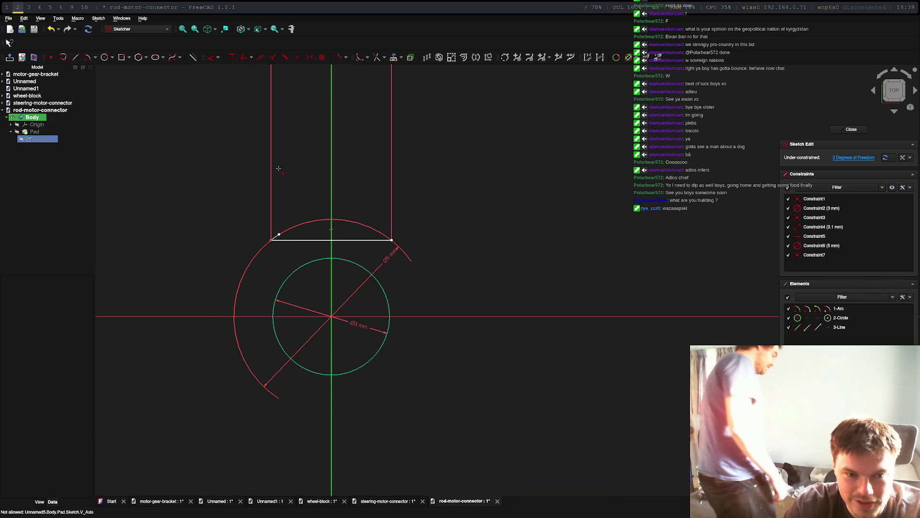
left_click(89, 60)
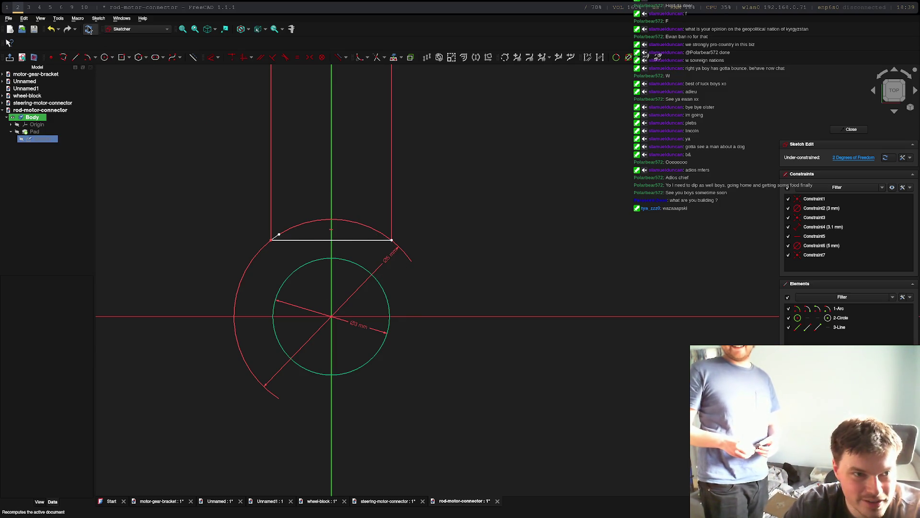
left_click(51, 29)
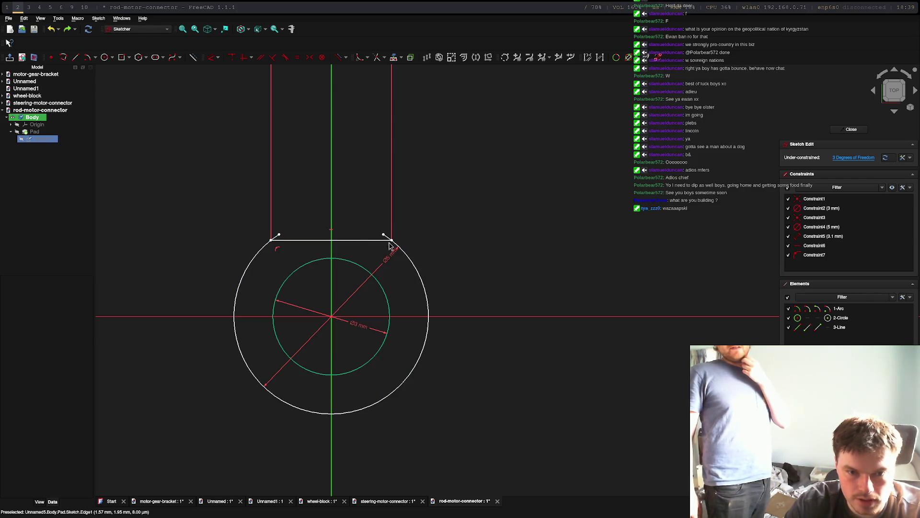
Select the tab's top line and the outer arc together.
left_click(362, 240)
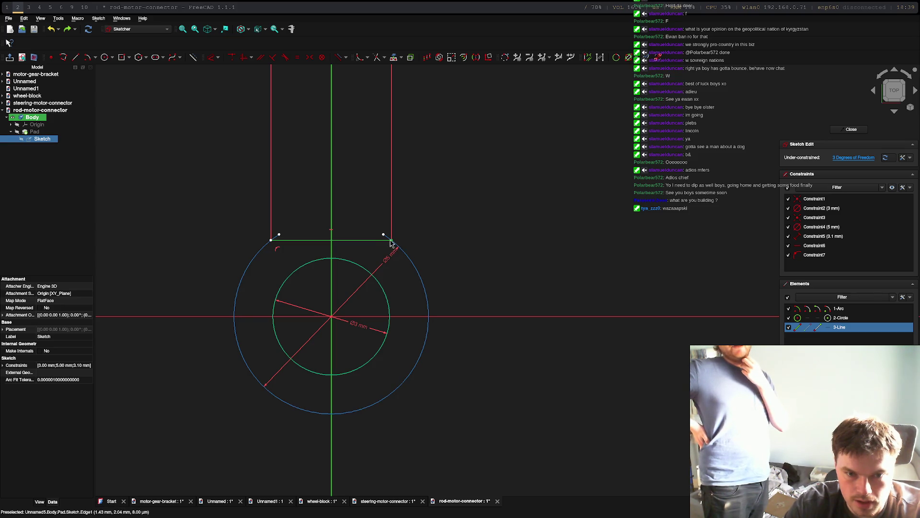
left_click(398, 249)
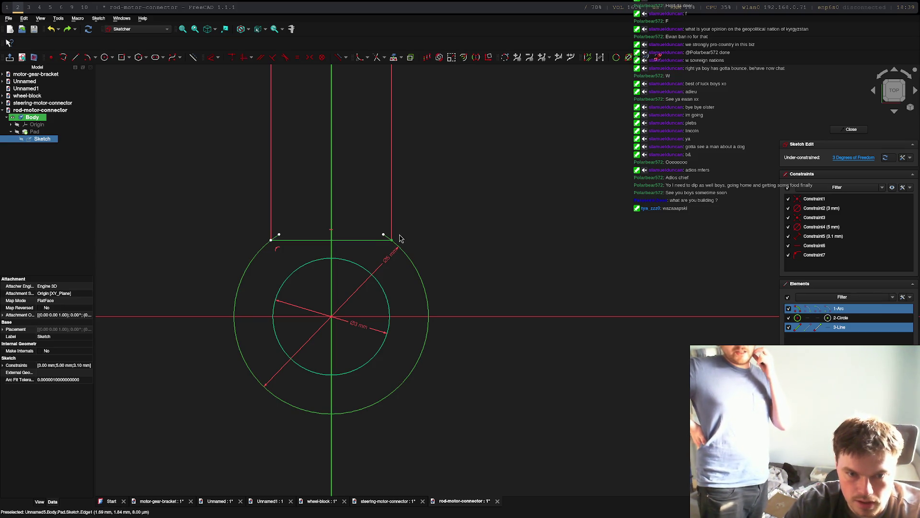
left_click(359, 205)
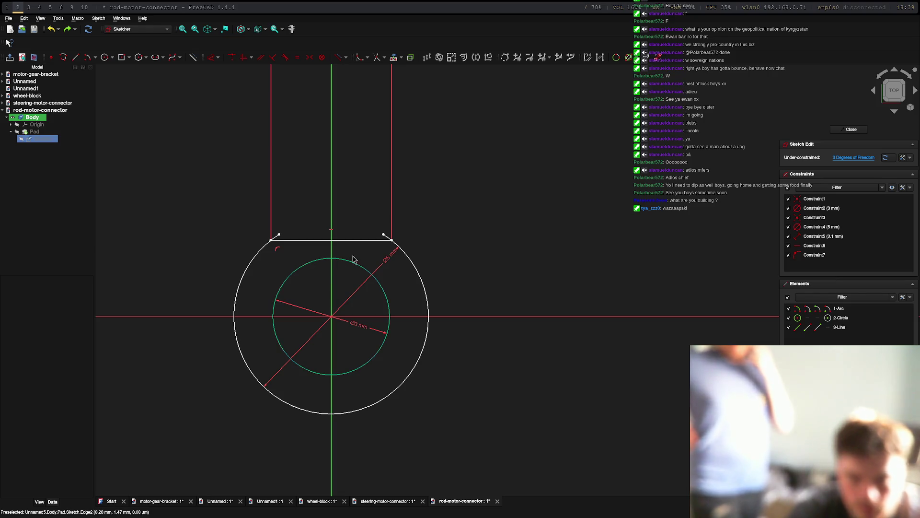
left_click(392, 242)
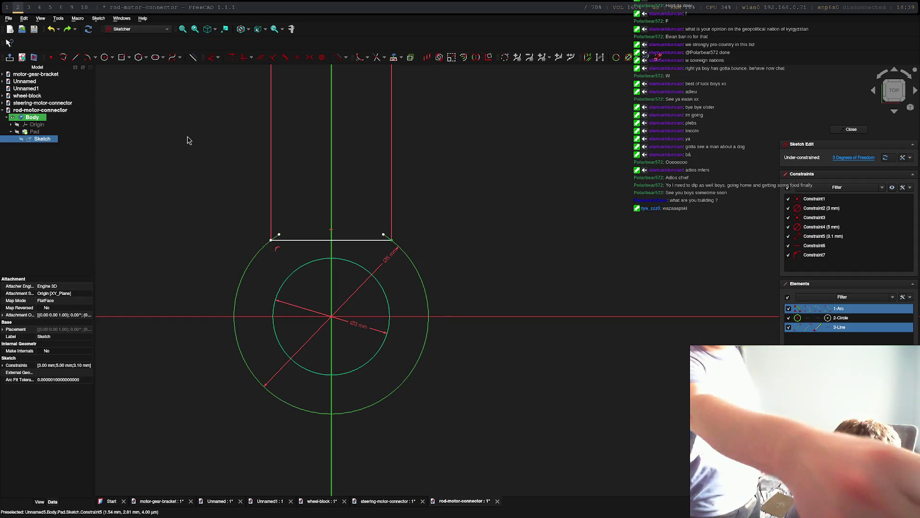
Make both outer-arc endpoints coincident with the top line's ends, fully constraining the sketch.
left_click(230, 58)
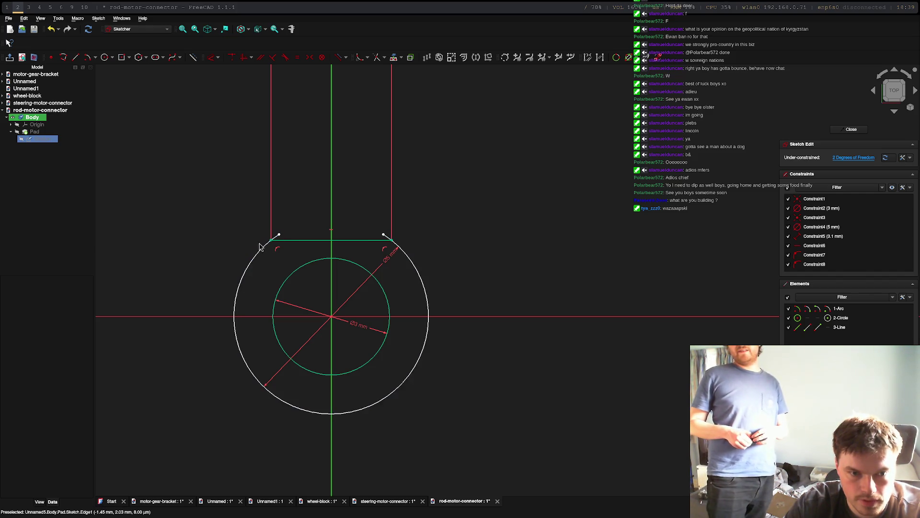
left_click(276, 242)
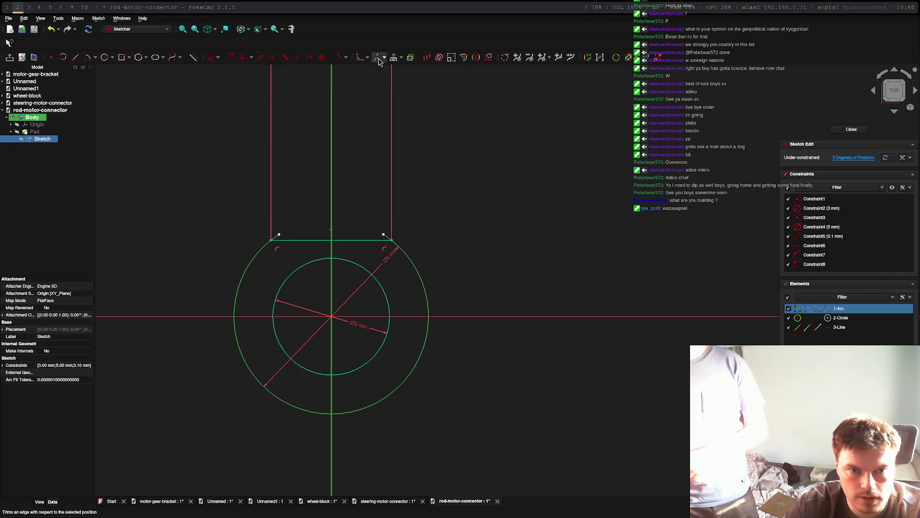
left_click(405, 140)
left_click(385, 236)
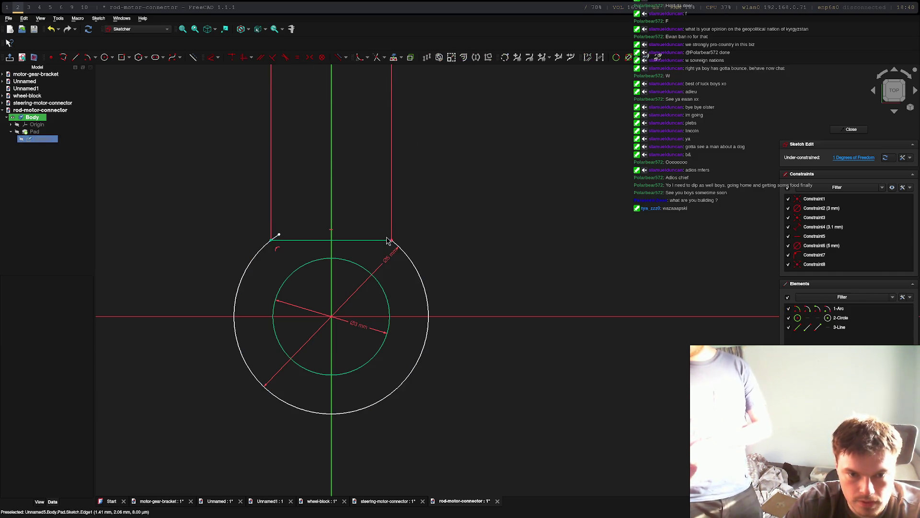
left_click(275, 235)
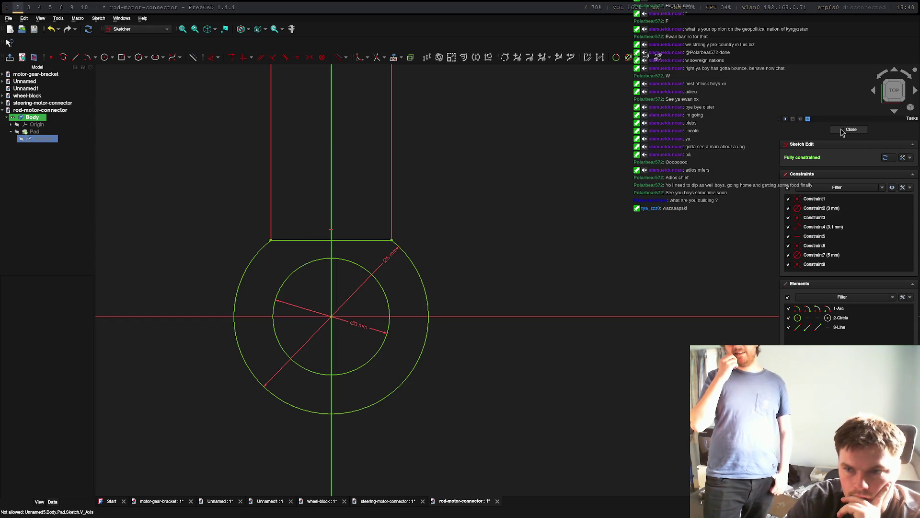
Close the sketch and orbit the padded ring to an isometric view.
left_click(848, 135)
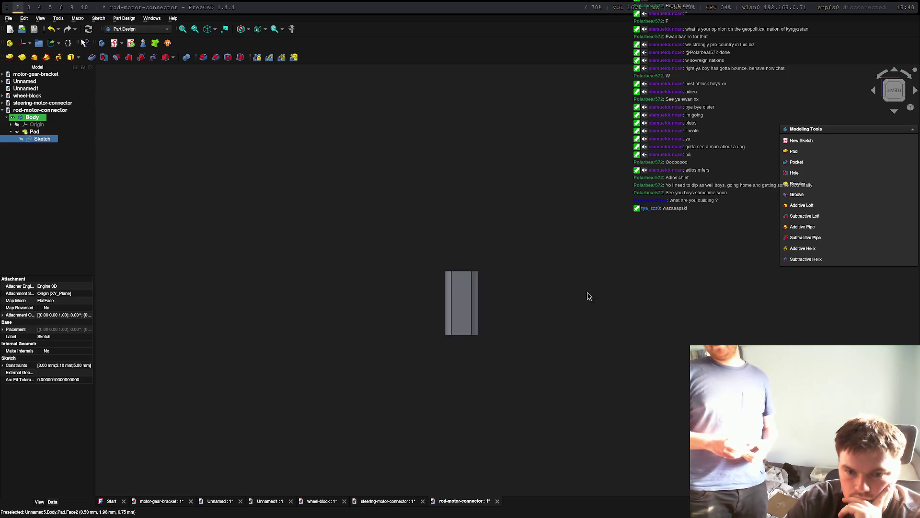
scroll(589, 296, "up", 5)
left_click(404, 294)
mouse_move(404, 294)
left_mouse_down()
mouse_move(444, 174)
mouse_move(499, 205)
mouse_move(353, 230)
mouse_move(398, 192)
left_mouse_up()
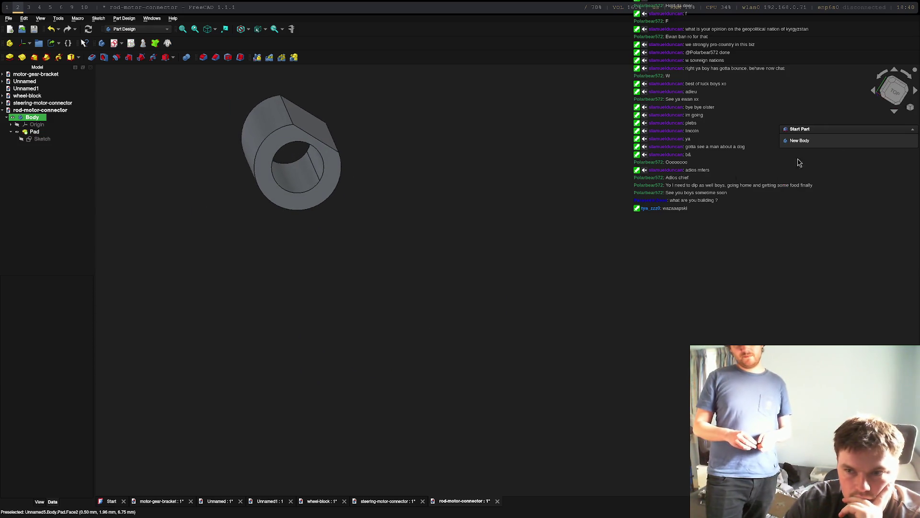
Inspect the bored cylinder from top and side, selecting its flat side face.
left_click(894, 91)
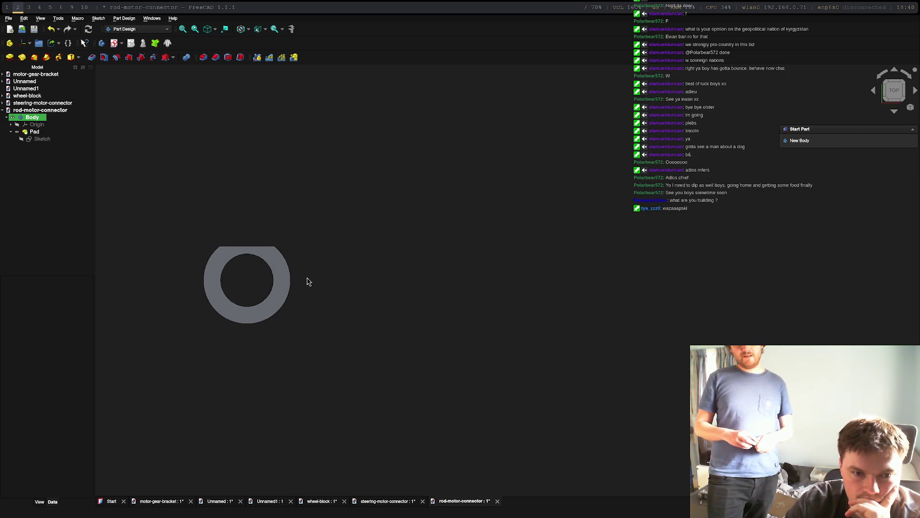
left_click_drag(309, 232, 257, 374)
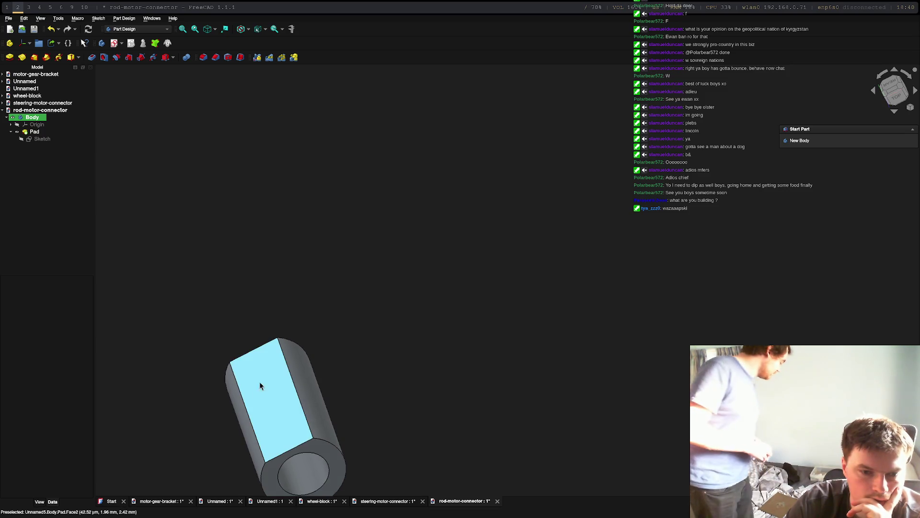
left_click(256, 401)
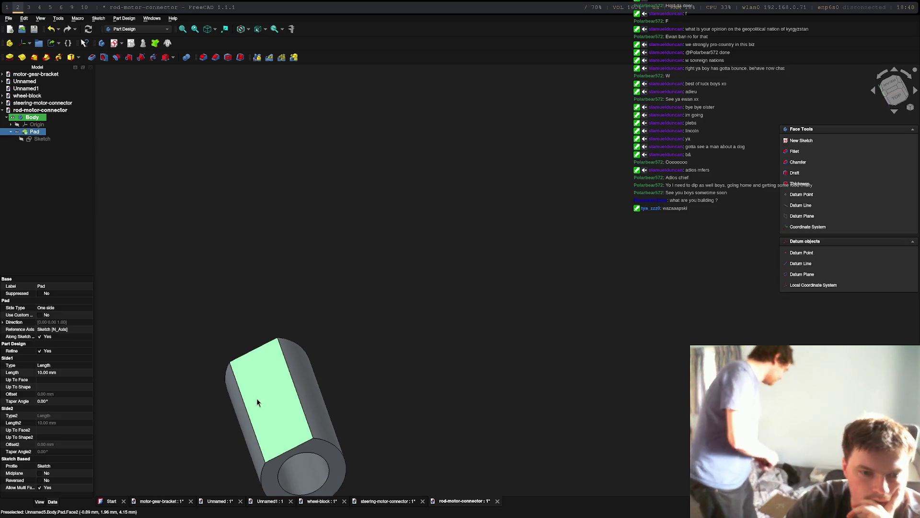
left_click(892, 90)
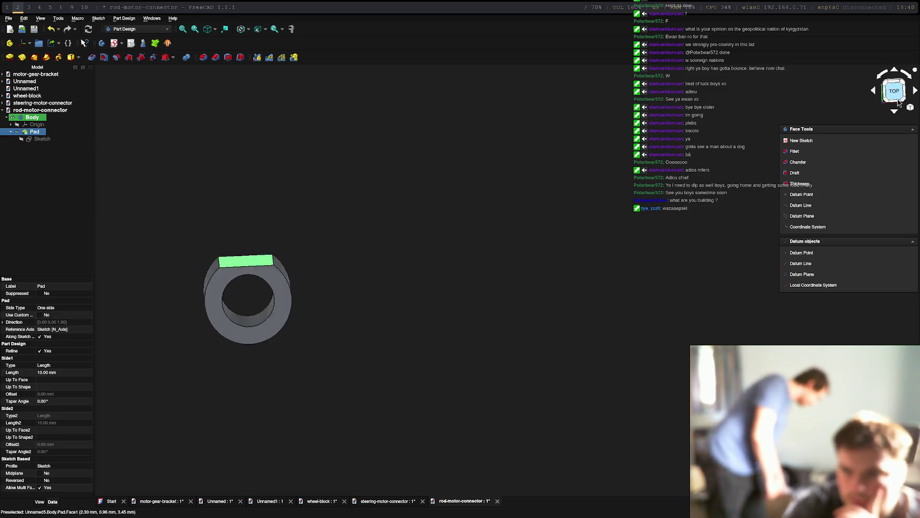
left_click(897, 73)
left_click(896, 112)
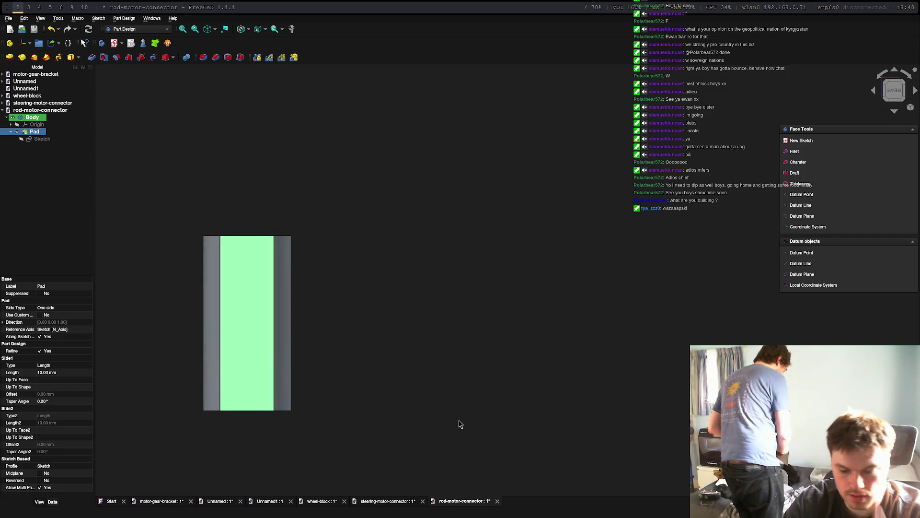
In FlashPrint, replace the build-plate model with steering-motor-connector-Body.stl.
key("super+4")
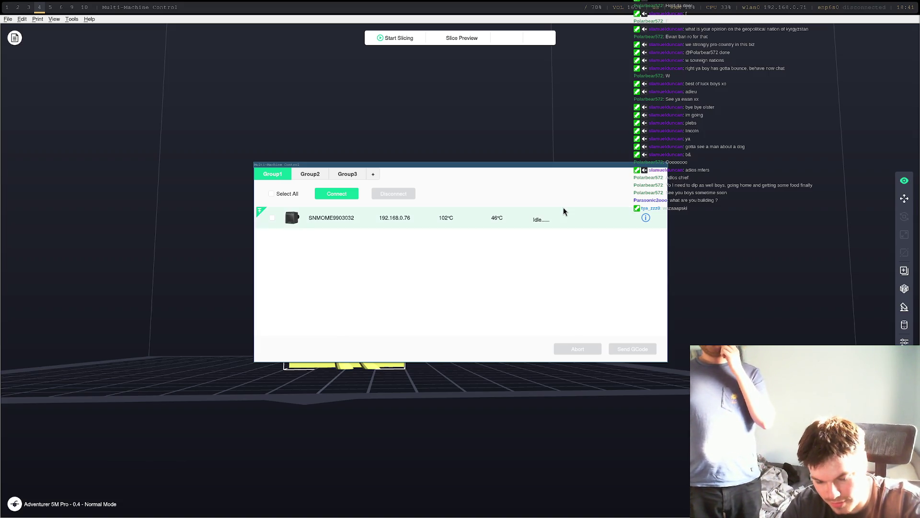
key("Escape")
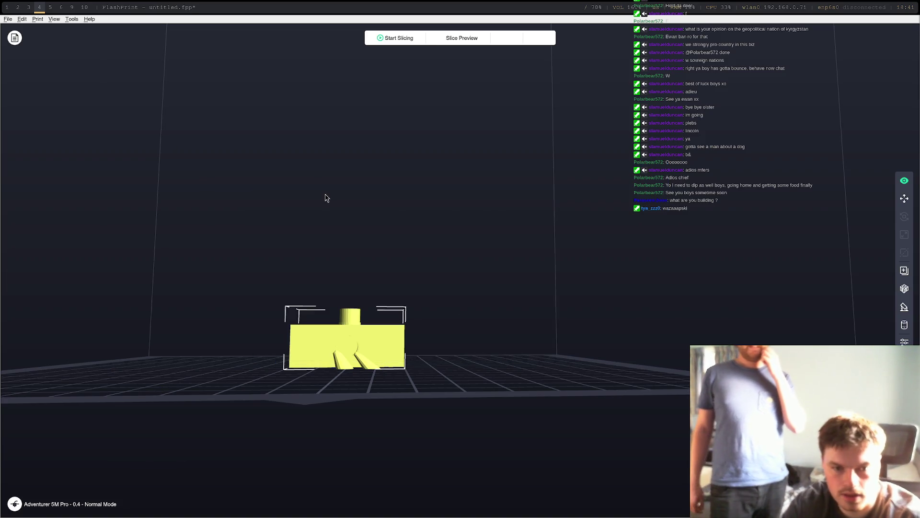
key("Delete")
left_click(7, 19)
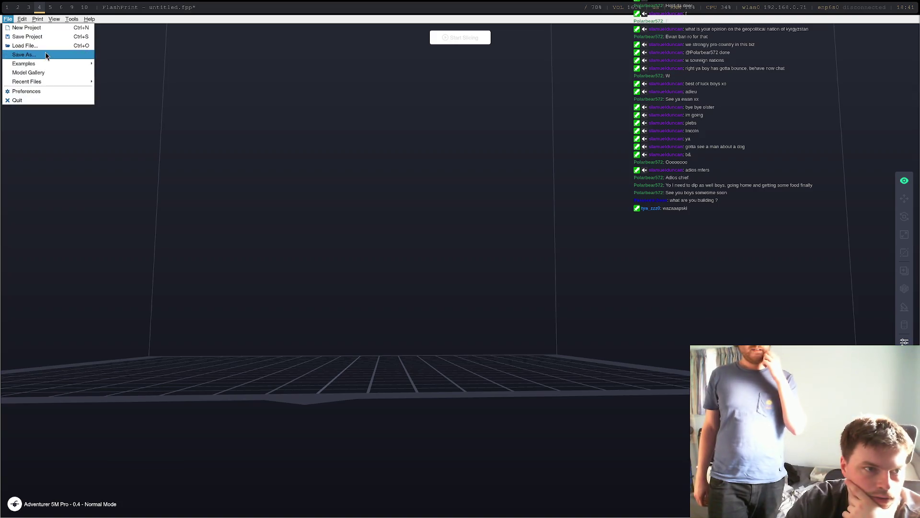
left_click(53, 47)
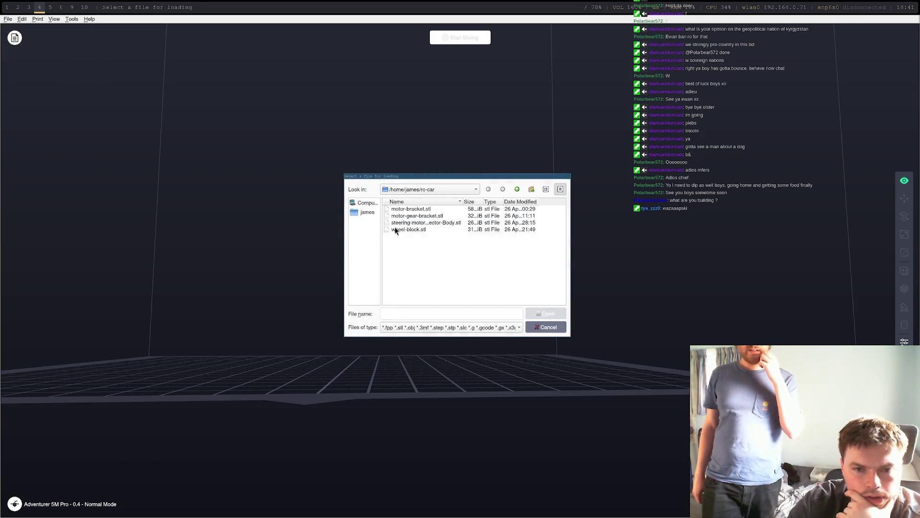
left_click(427, 229)
left_click(430, 223)
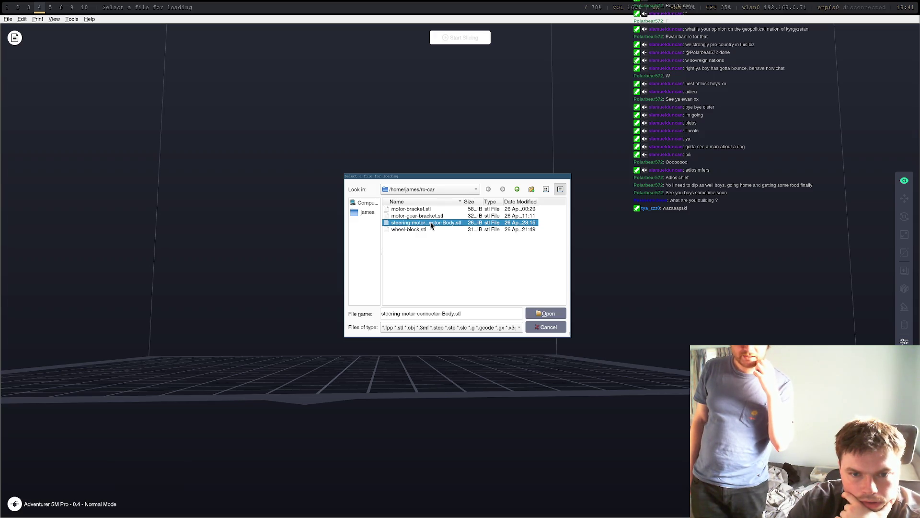
double_click(435, 225)
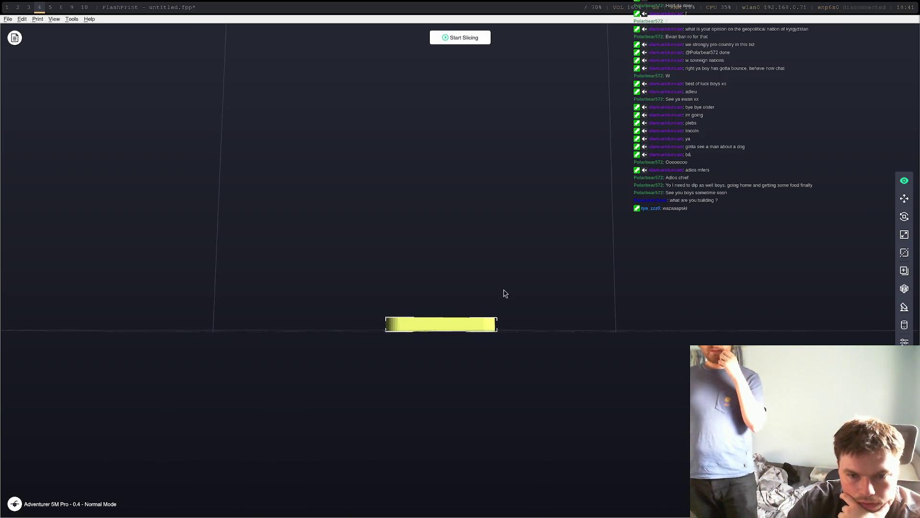
Slice the model on the Standard profile and send the G-code to the printer.
left_click(464, 38)
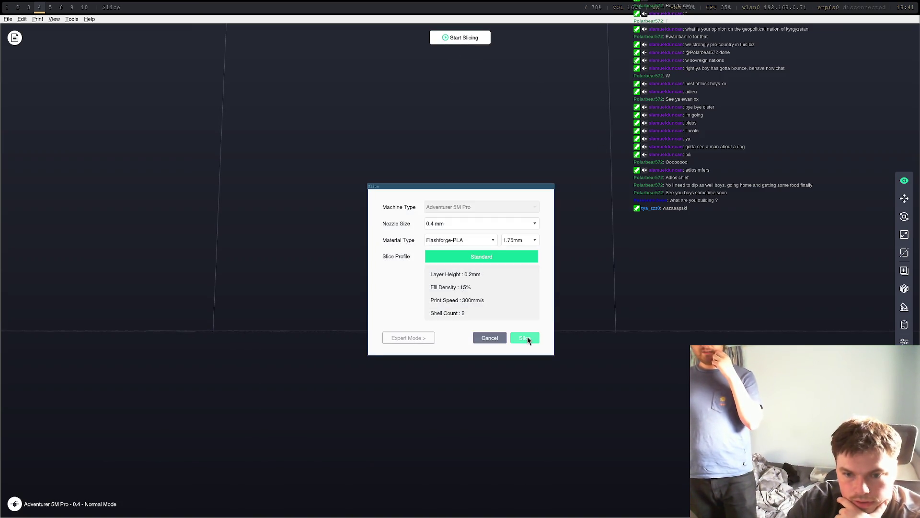
left_click(525, 338)
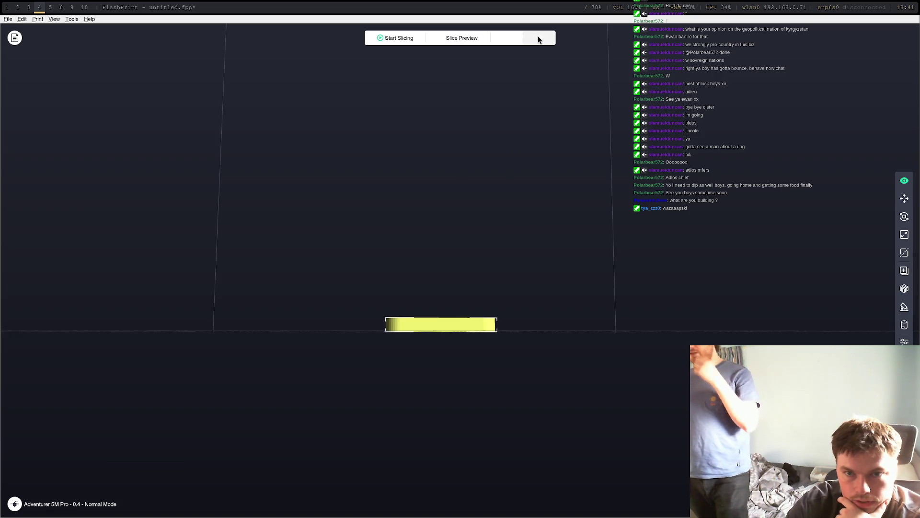
left_click(540, 37)
left_click(476, 269)
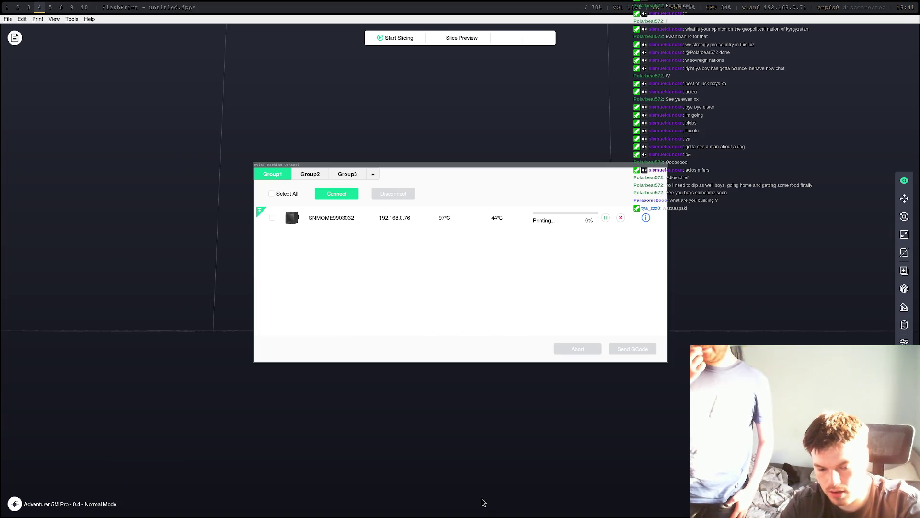
key("super+2")
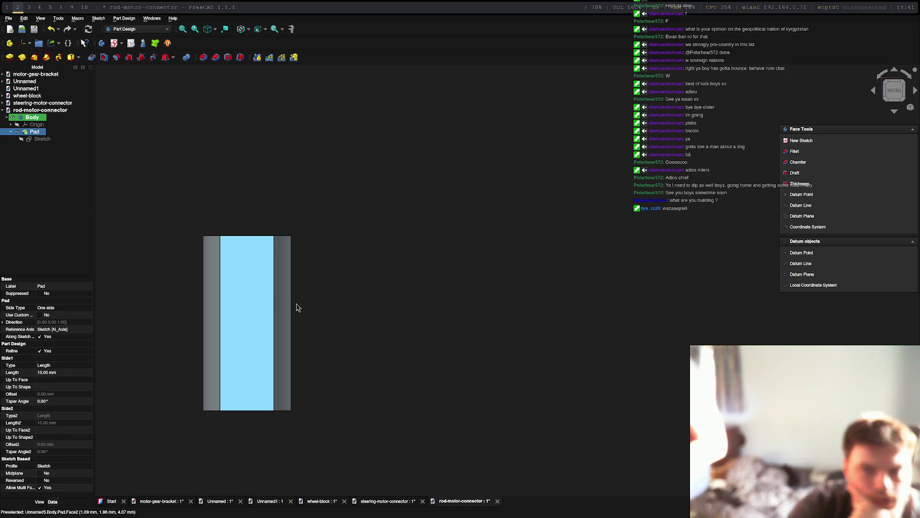
Create a new Sketch001 on the flat face and turn the view to the part's rear.
left_click(798, 140)
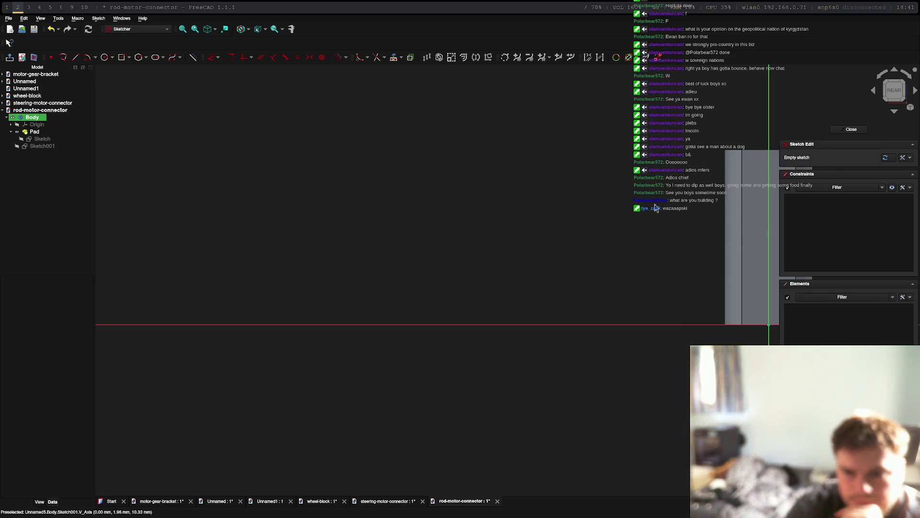
middle_click_drag(660, 205, 433, 216)
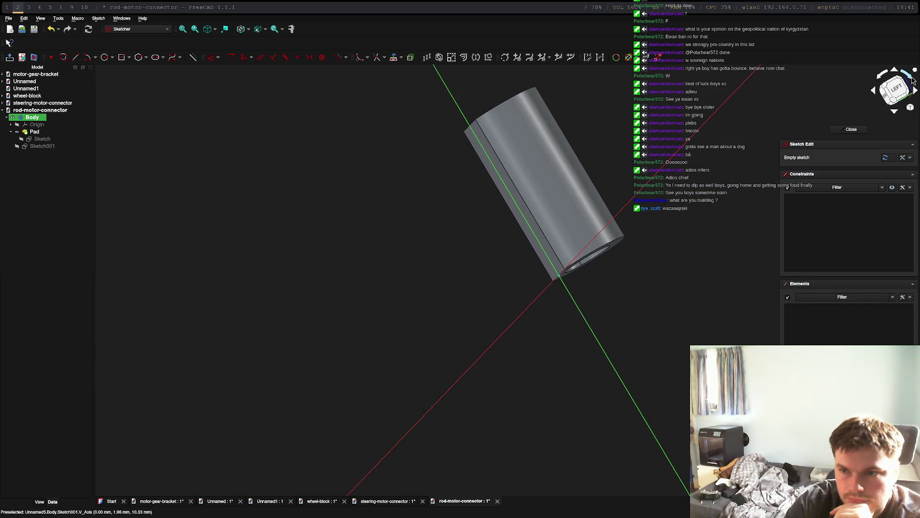
left_click(899, 90)
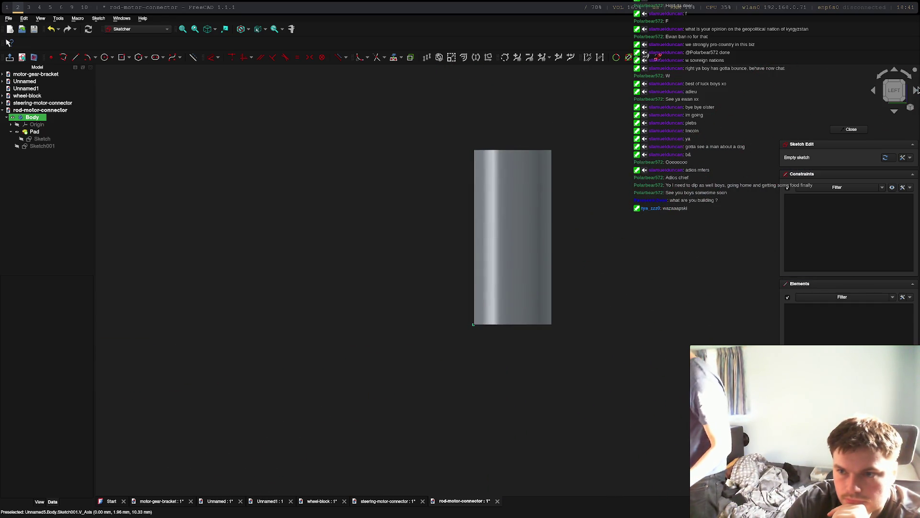
left_click(916, 91)
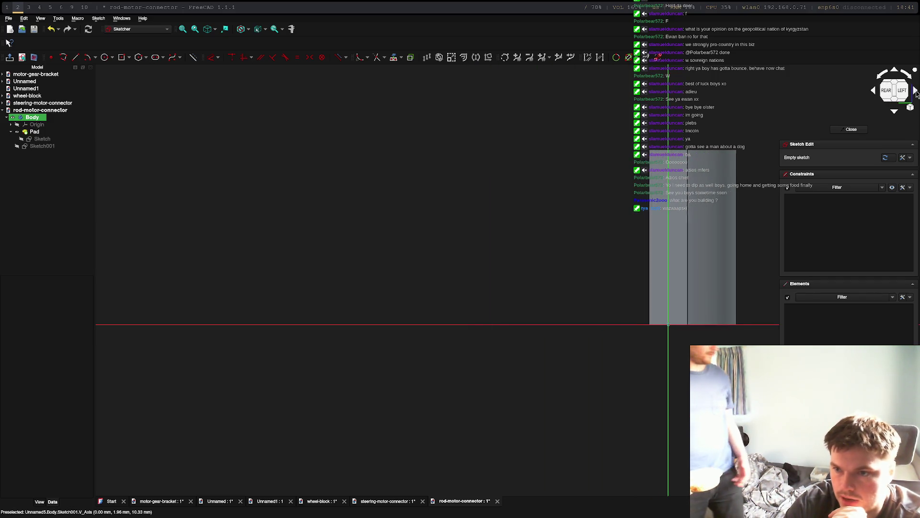
scroll(661, 254, "down", 3)
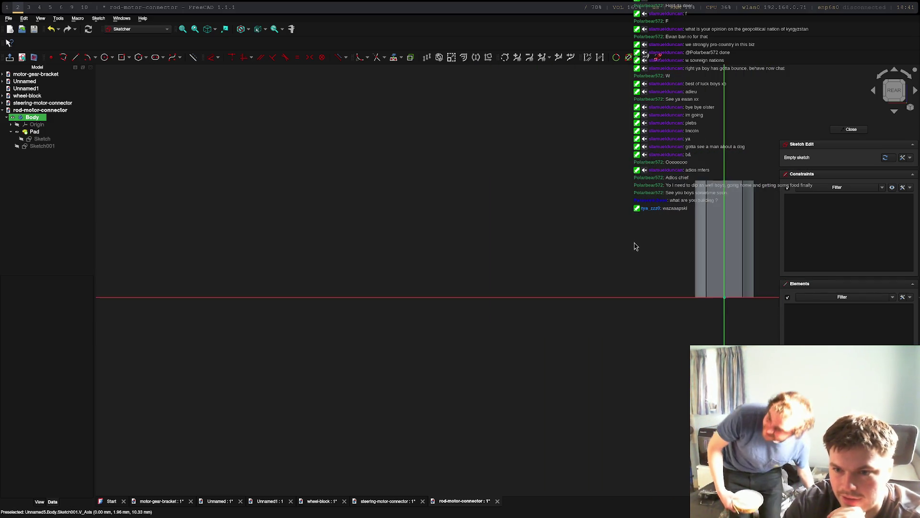
scroll(738, 245, "up", 4)
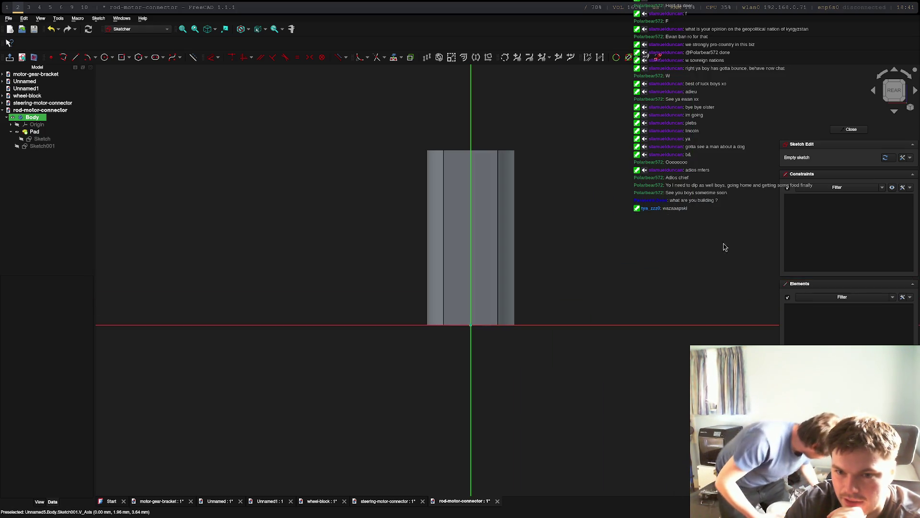
Draw a 3 mm circle centred on the vertical axis and close Sketch001.
left_click(105, 59)
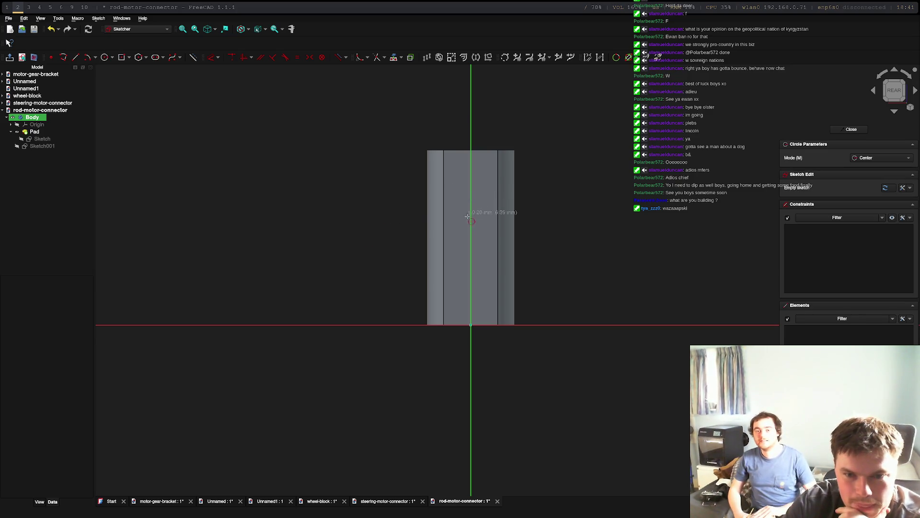
left_click(471, 232)
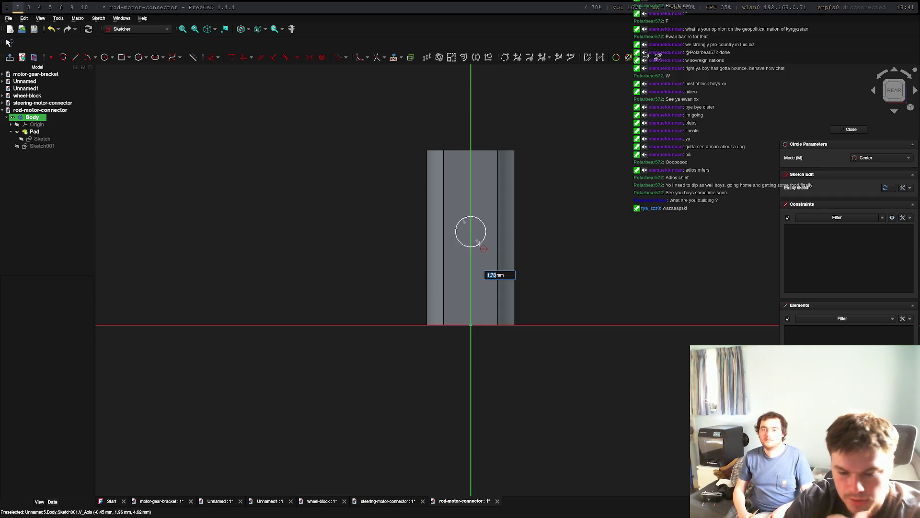
type("3")
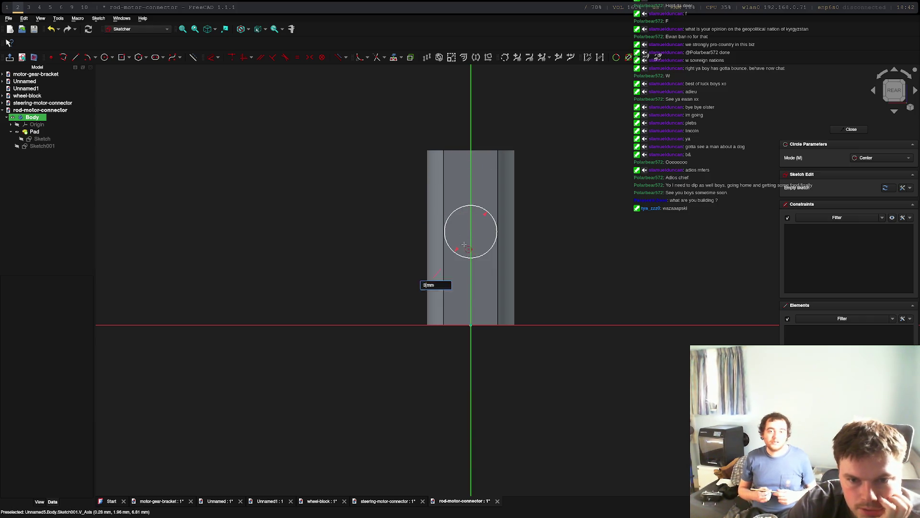
left_click(477, 224)
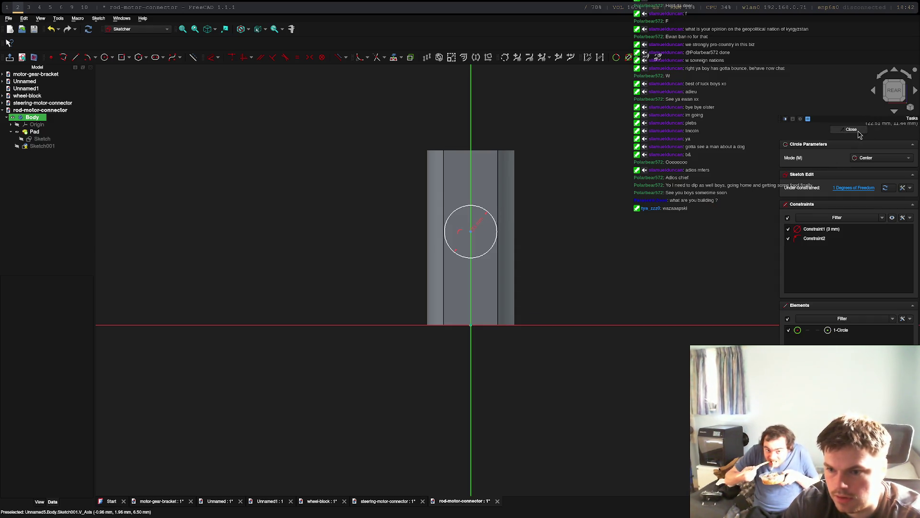
left_click(857, 130)
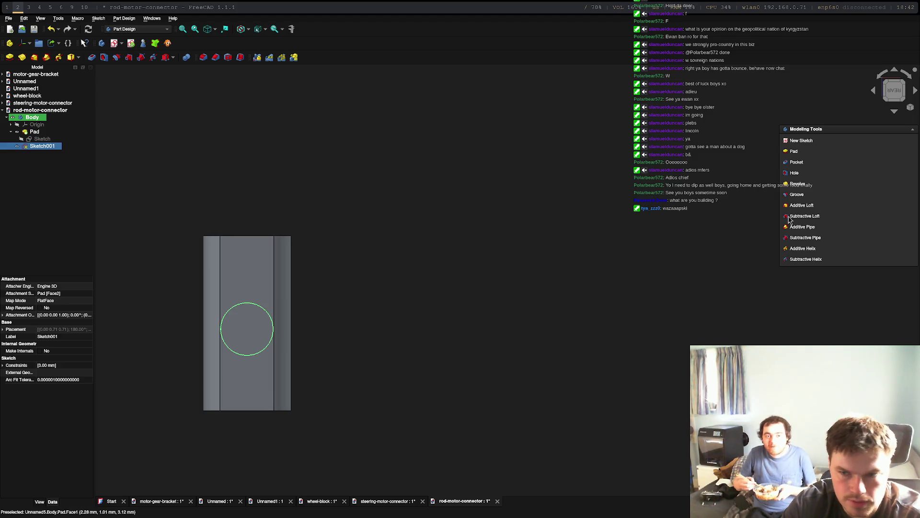
Pad Sketch001 by 4 mm into a peg on the flat face and inspect it.
left_click(798, 153)
middle_click_drag(508, 280, 513, 182)
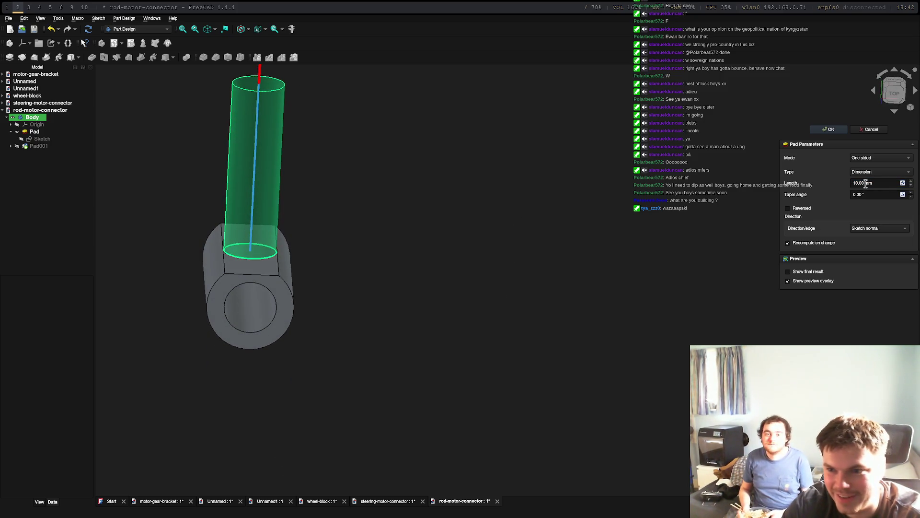
key("BackSpace")
key("BackSpace")
key("BackSpace")
type("4")
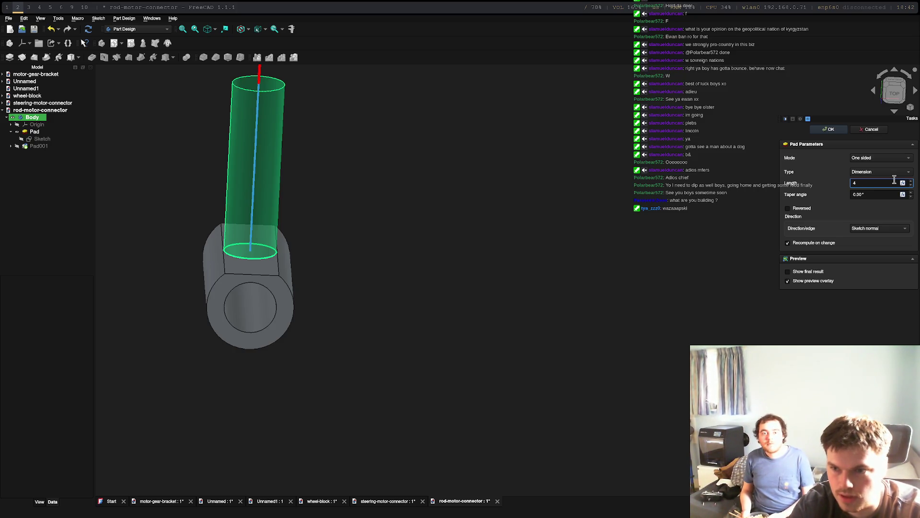
left_click(840, 130)
mouse_move(589, 200)
middle_mouse_down()
mouse_move(478, 175)
mouse_move(438, 215)
mouse_move(561, 182)
mouse_move(372, 310)
mouse_move(438, 306)
mouse_move(278, 307)
mouse_move(234, 288)
mouse_move(297, 304)
mouse_move(458, 312)
mouse_move(633, 345)
mouse_move(612, 329)
mouse_move(458, 312)
mouse_move(357, 312)
mouse_move(331, 324)
mouse_move(525, 292)
mouse_move(547, 263)
mouse_move(606, 351)
mouse_move(575, 351)
middle_mouse_up()
scroll(431, 325, "down", 2)
scroll(300, 312, "up", 4)
scroll(377, 265, "down", 3)
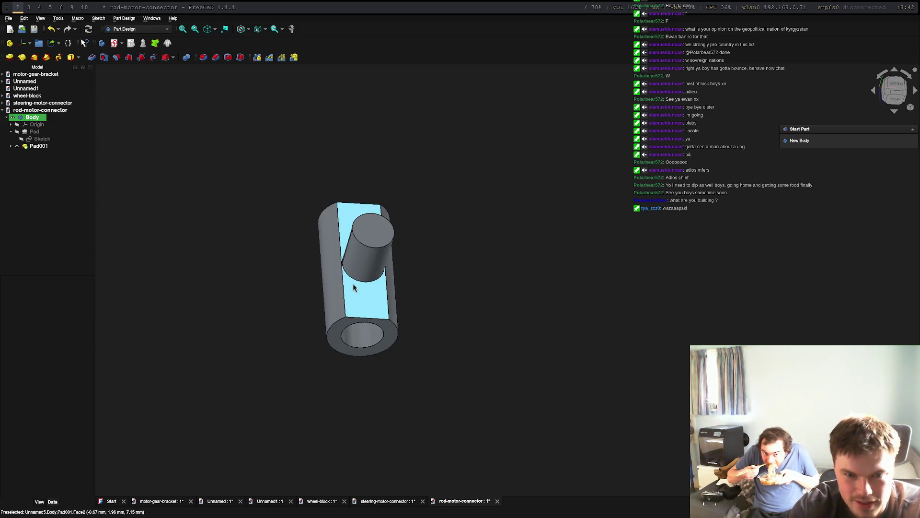
middle_click_drag(261, 263, 389, 250)
mouse_move(333, 239)
middle_mouse_down()
mouse_move(250, 210)
mouse_move(263, 160)
mouse_move(298, 258)
mouse_move(411, 347)
mouse_move(317, 240)
mouse_move(487, 249)
mouse_move(459, 192)
middle_mouse_up()
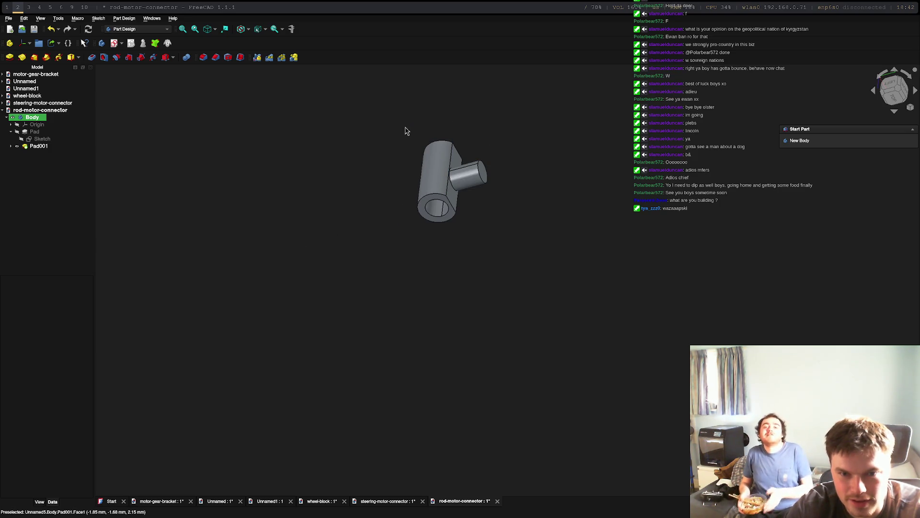
scroll(443, 113, "up", 3)
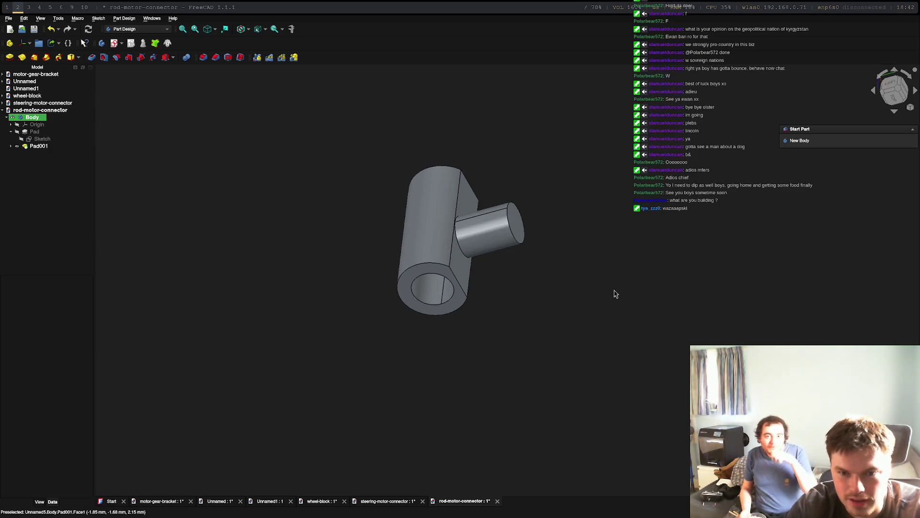
mouse_move(593, 263)
middle_mouse_down()
mouse_move(493, 202)
mouse_move(388, 154)
mouse_move(341, 206)
mouse_move(315, 194)
mouse_move(328, 173)
mouse_move(367, 183)
mouse_move(583, 178)
mouse_move(546, 214)
mouse_move(456, 139)
mouse_move(583, 185)
mouse_move(456, 139)
mouse_move(417, 166)
mouse_move(538, 179)
mouse_move(493, 179)
middle_mouse_up()
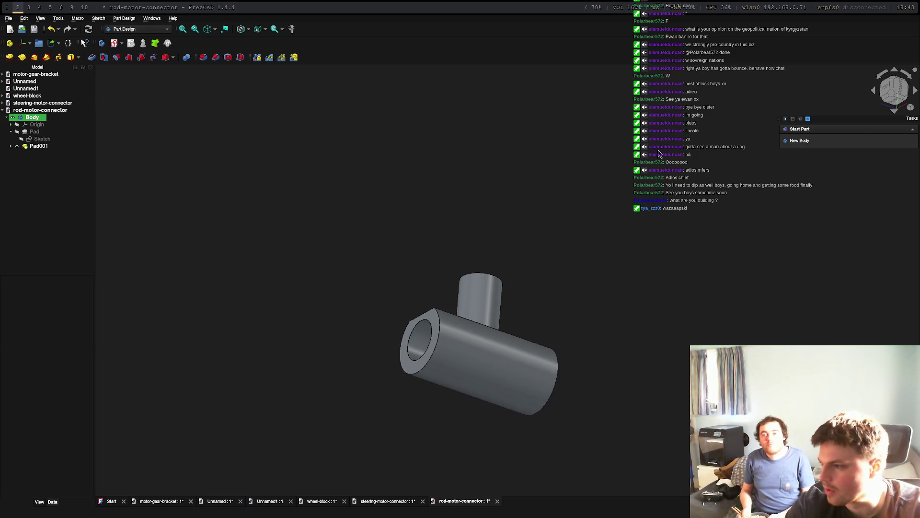
middle_click_drag(566, 199, 554, 252)
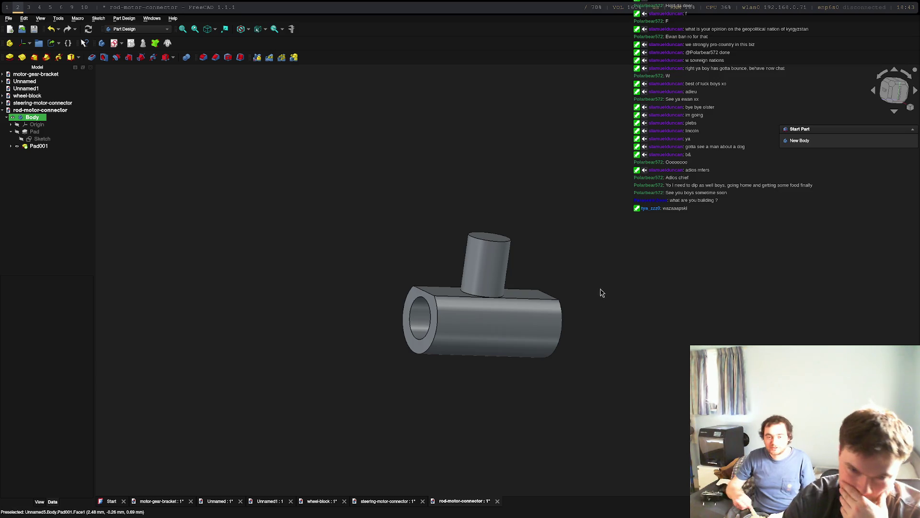
left_click(895, 112)
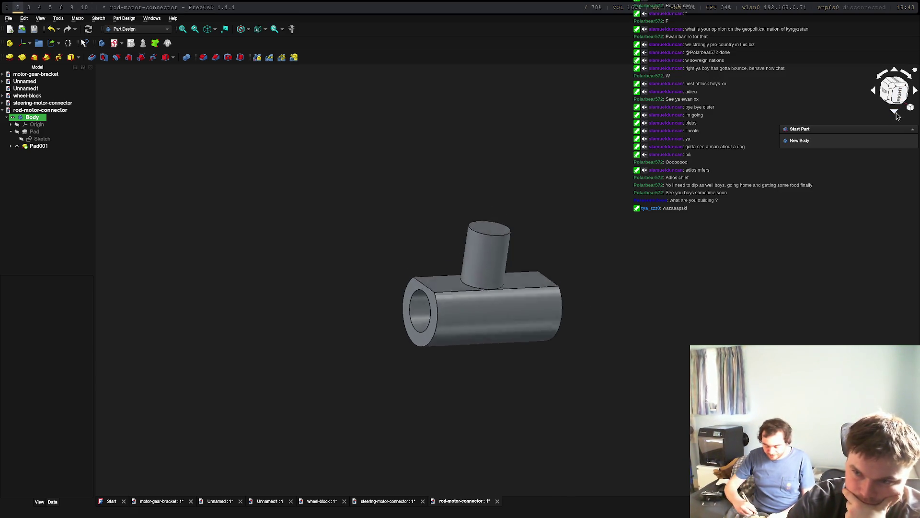
left_click(894, 88)
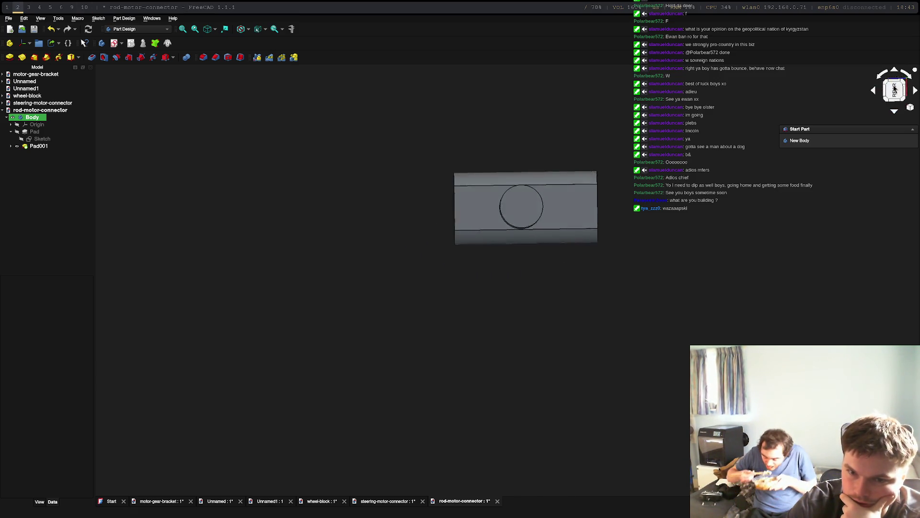
mouse_move(719, 201)
middle_mouse_down()
mouse_move(583, 200)
mouse_move(527, 230)
mouse_move(516, 191)
mouse_move(605, 168)
middle_mouse_up()
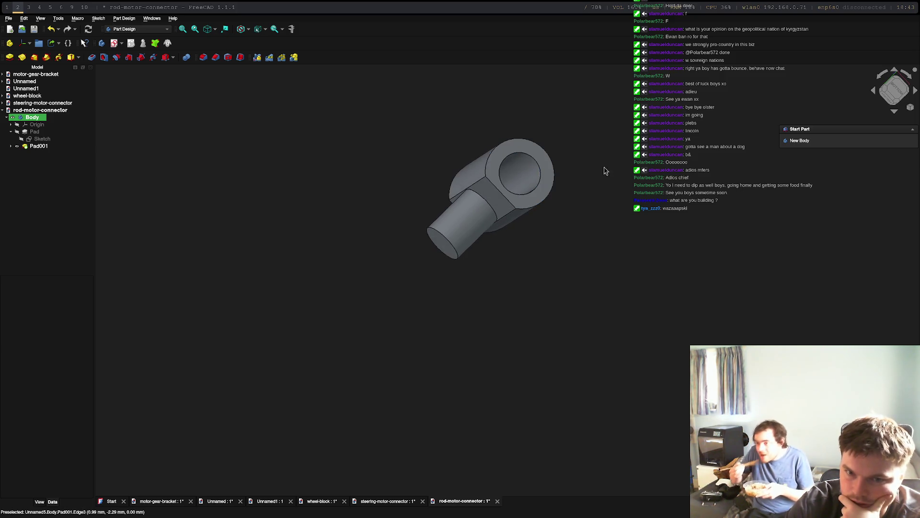
left_click(899, 93)
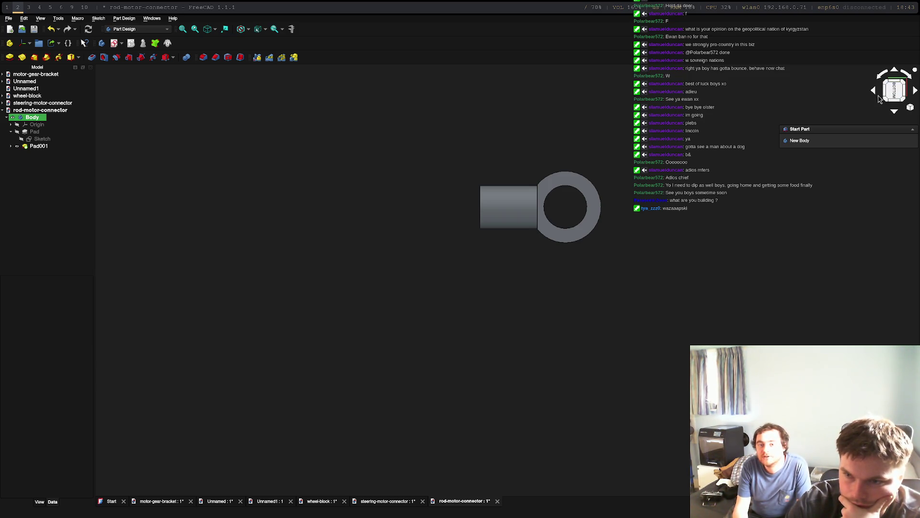
left_click(913, 80)
left_click(913, 80)
left_click(912, 80)
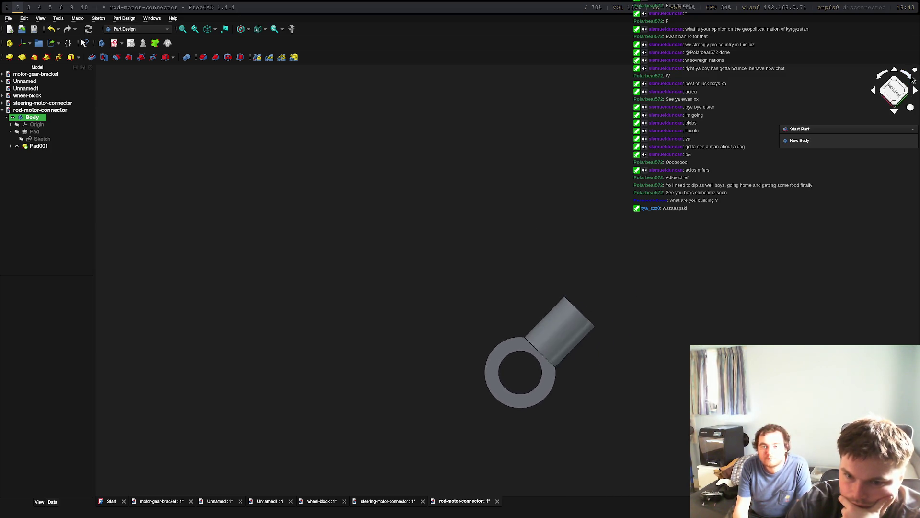
left_click(912, 80)
left_click(912, 80)
left_click(912, 80)
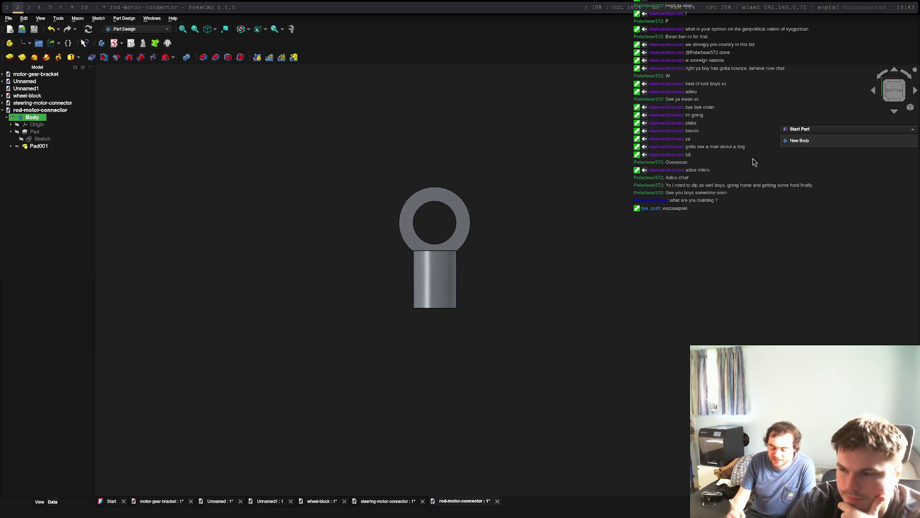
Select the Body and try exporting it as 'Ro's weird one' without a file extension.
left_click(9, 19)
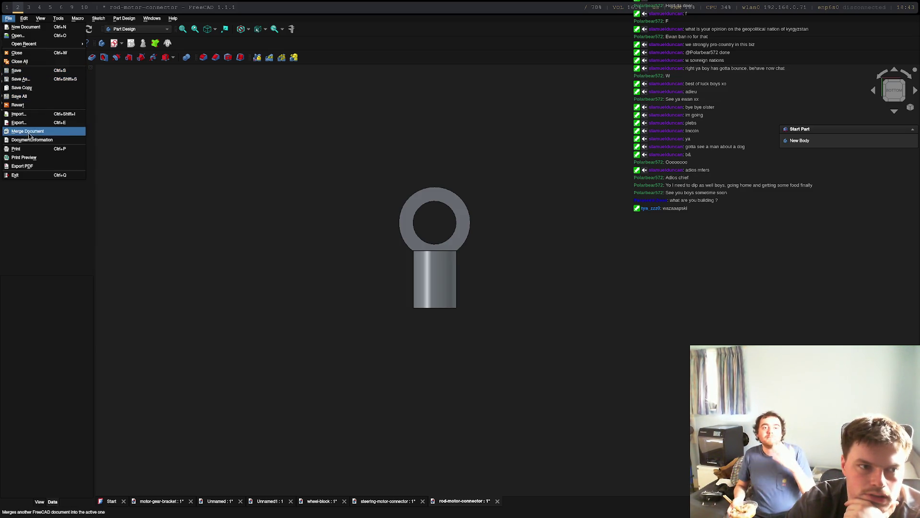
left_click(665, 158)
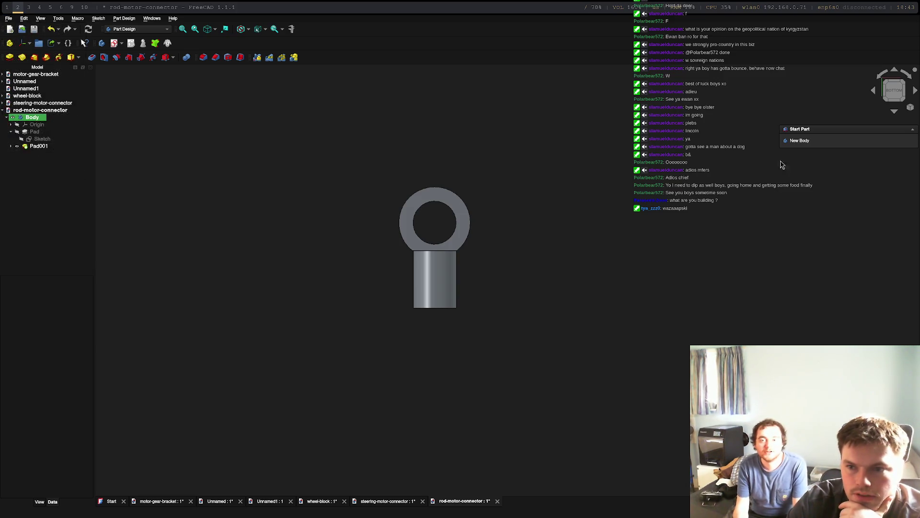
left_click(30, 119)
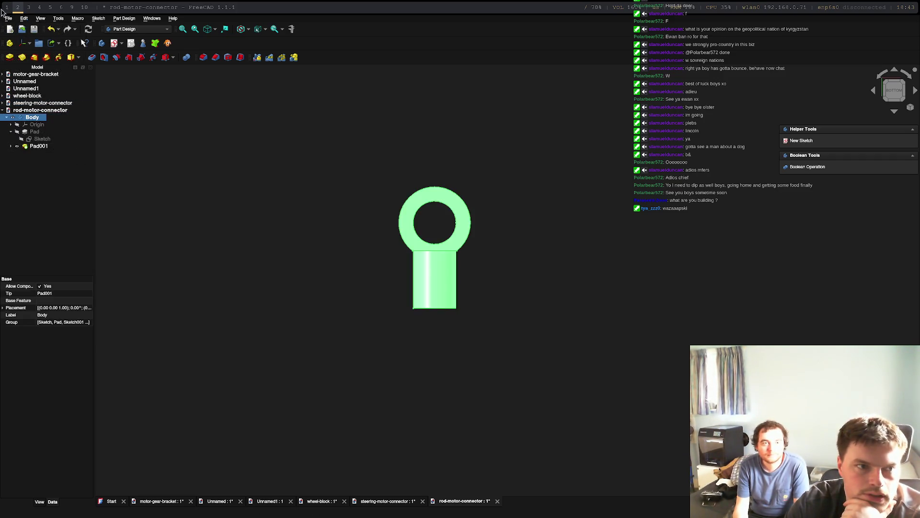
left_click(21, 123)
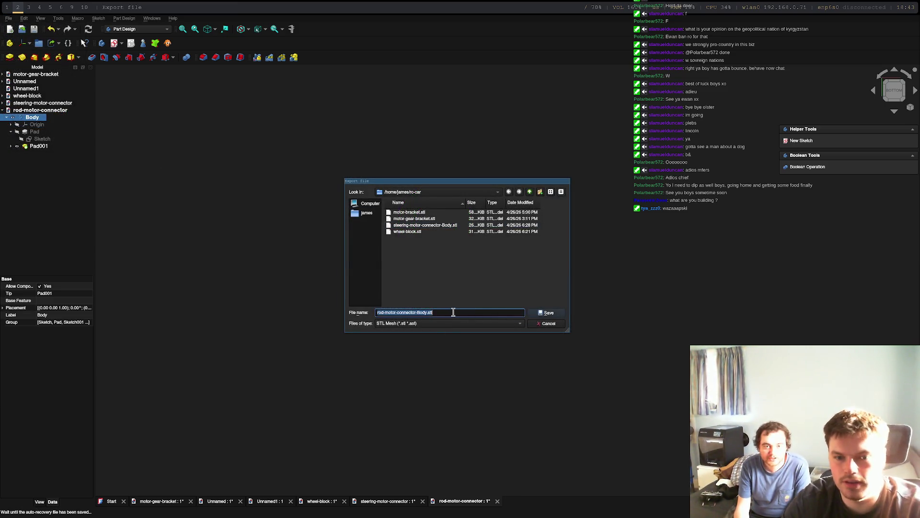
key("BackSpace")
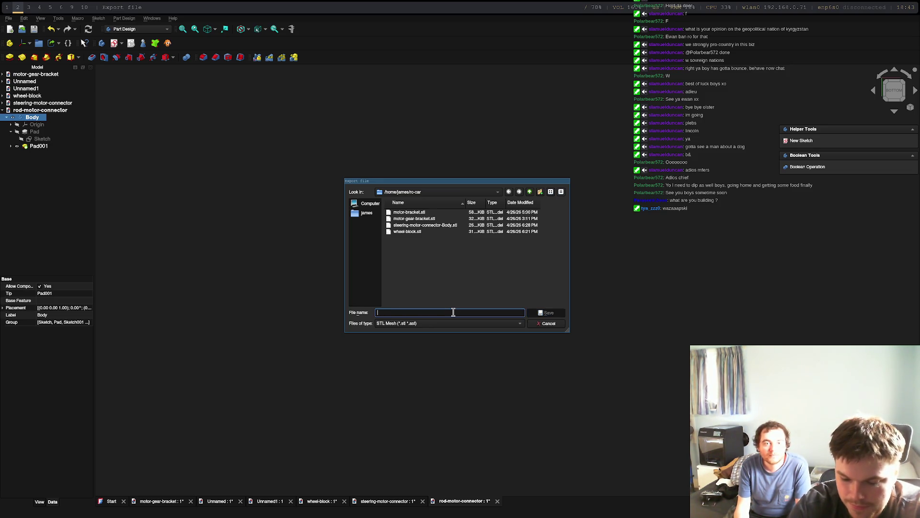
type("Ro")
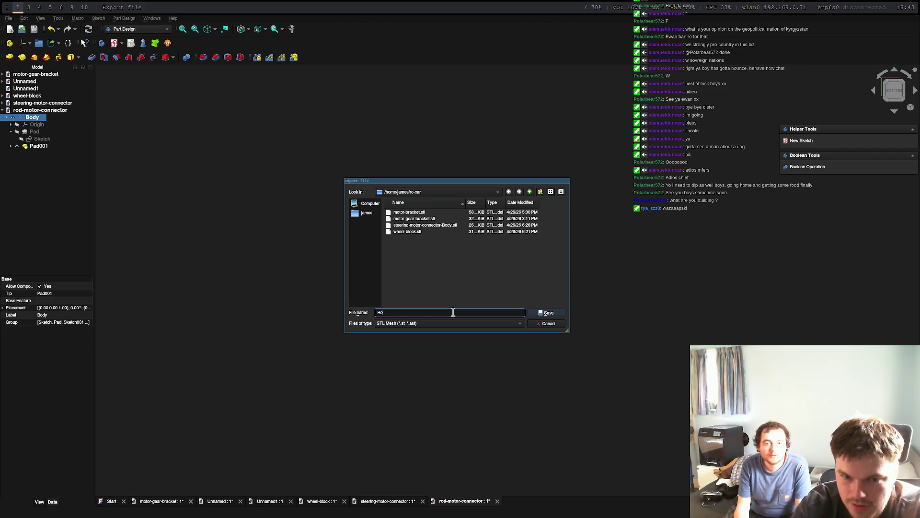
type("'s")
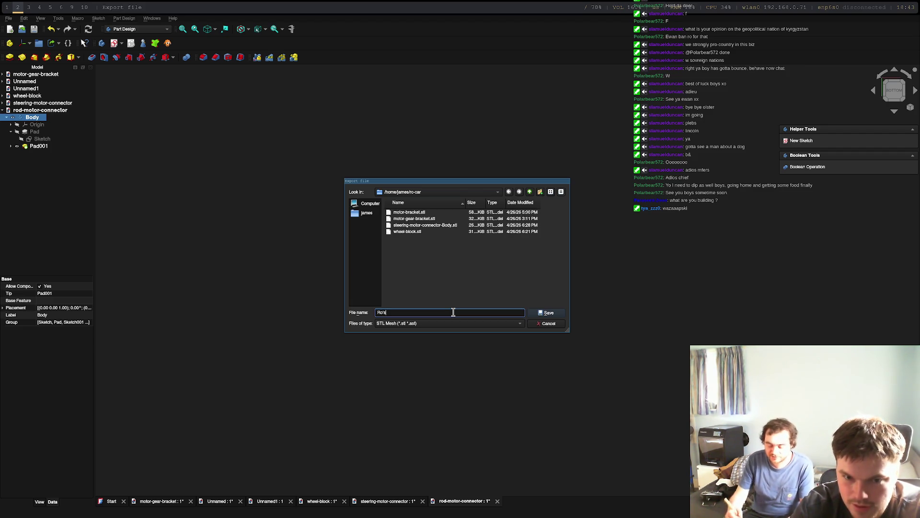
type(" weird conb")
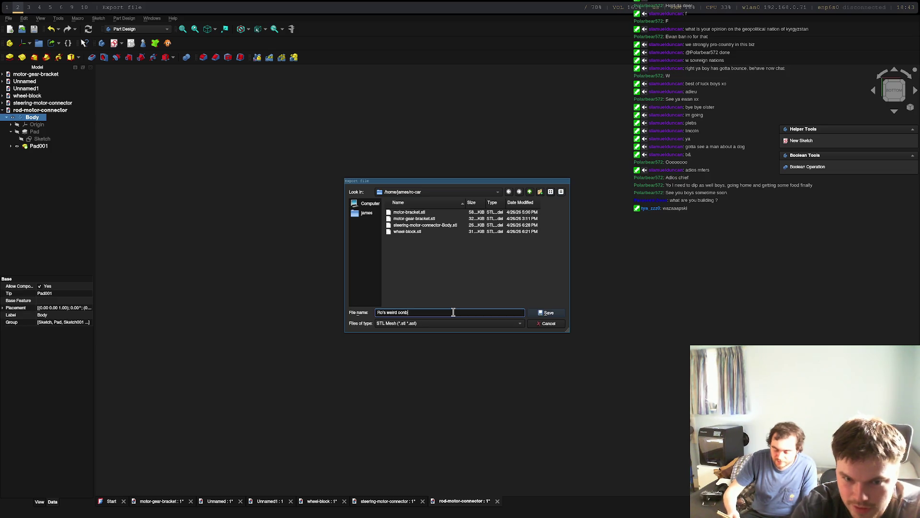
key("BackSpace")
key("BackSpace")
key("BackSpace")
type("one")
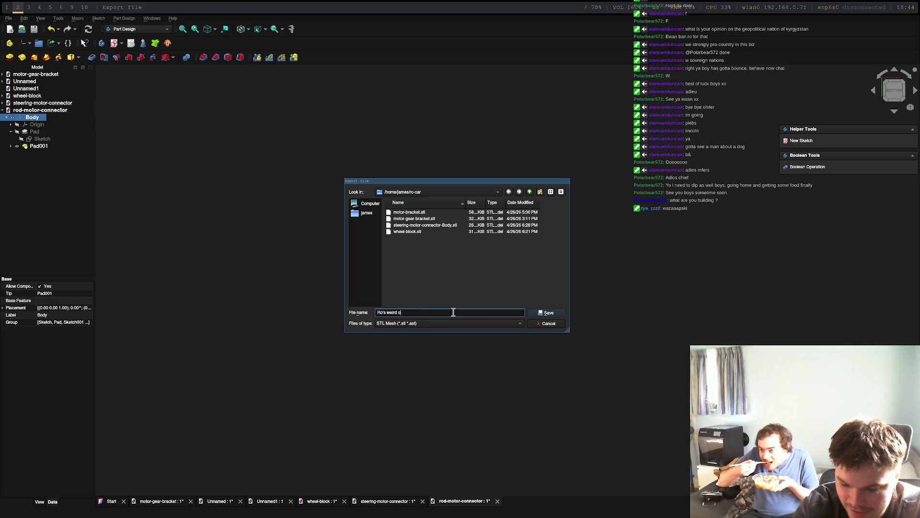
left_click(546, 313)
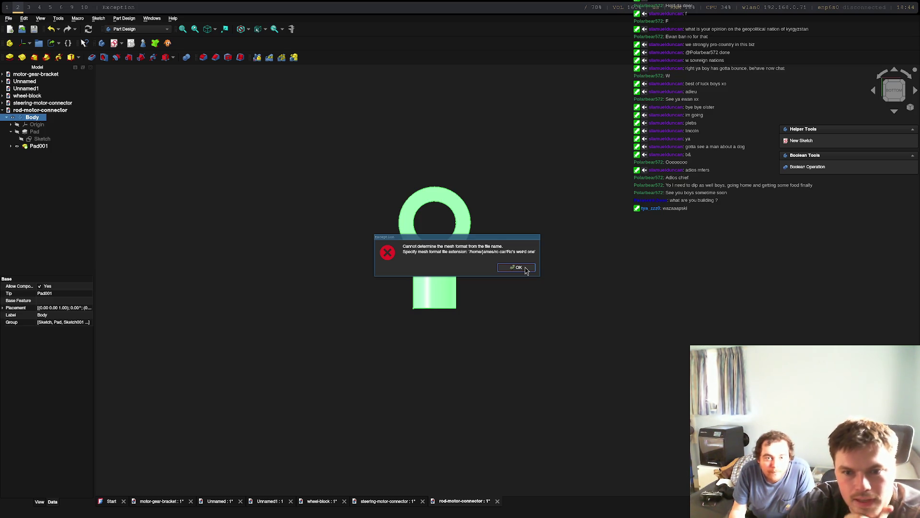
Dismiss the mesh format error and re-export the Body as 'Ro's weird one.stl'.
left_click(526, 270)
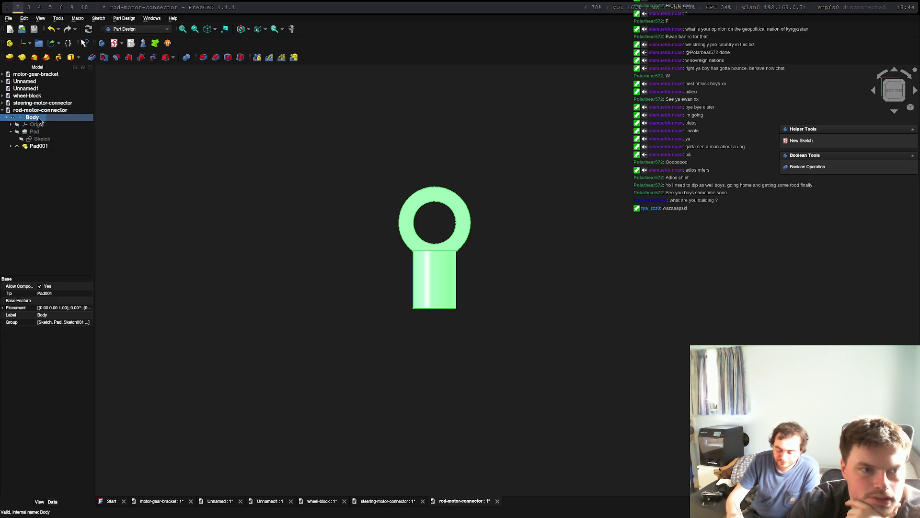
key("alt+f")
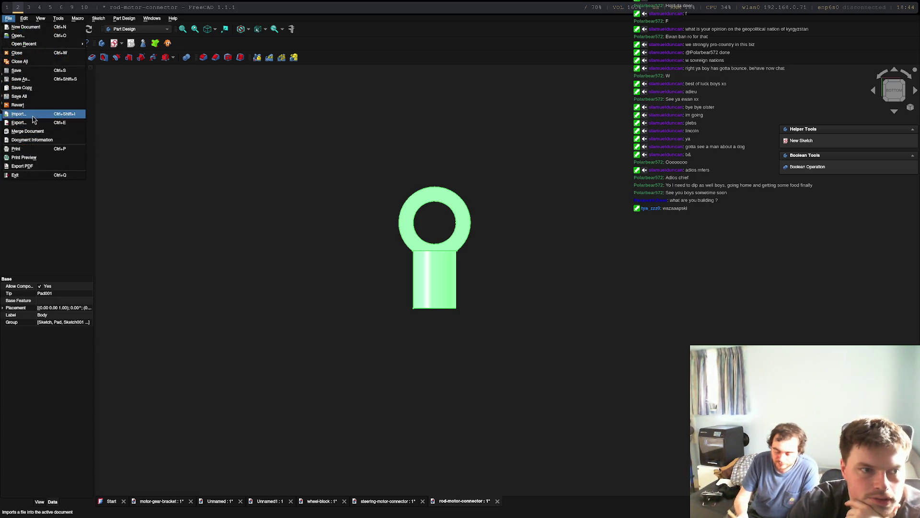
left_click(34, 123)
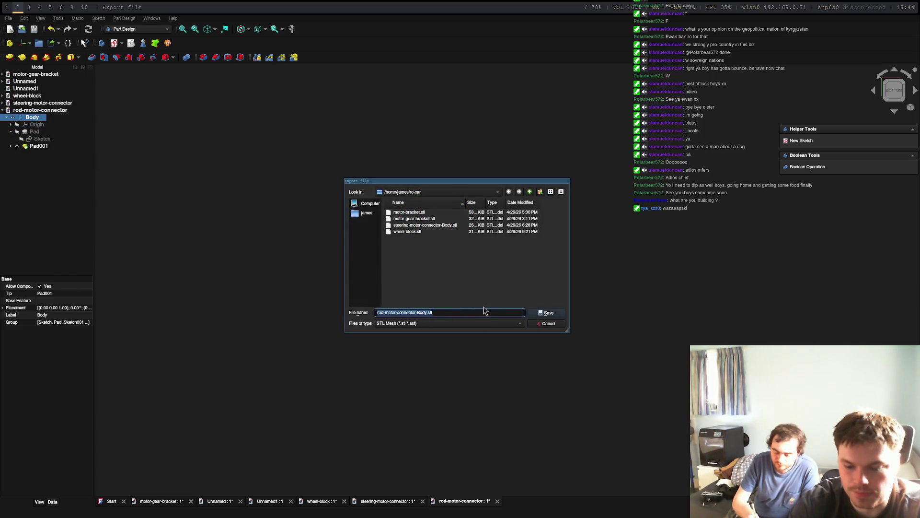
type("Ro's we")
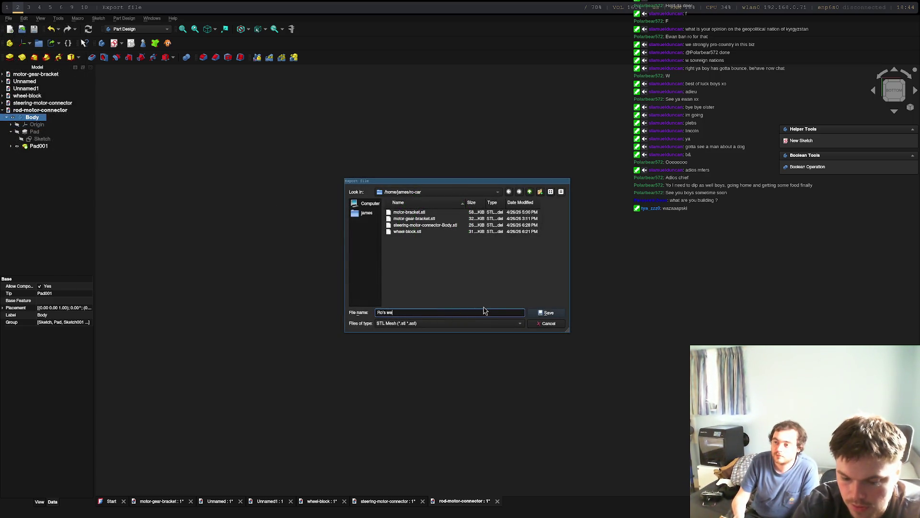
type("ird one.")
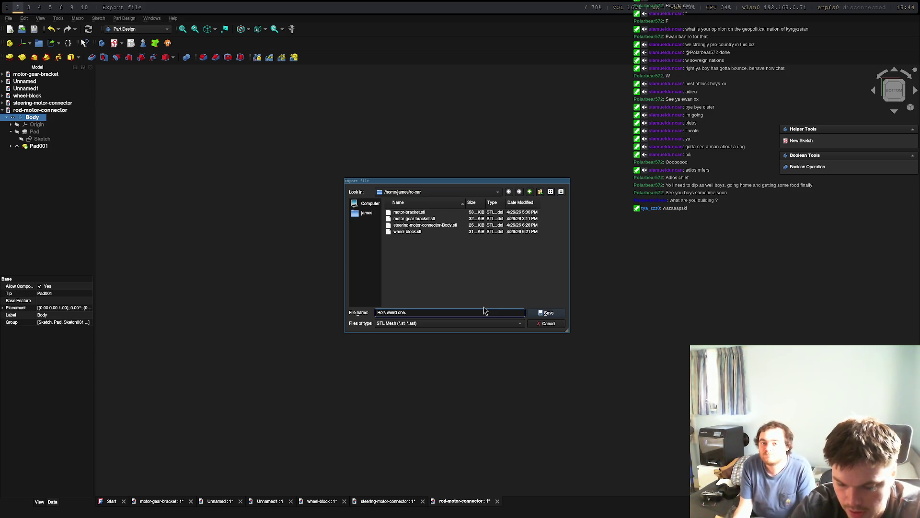
type("stl")
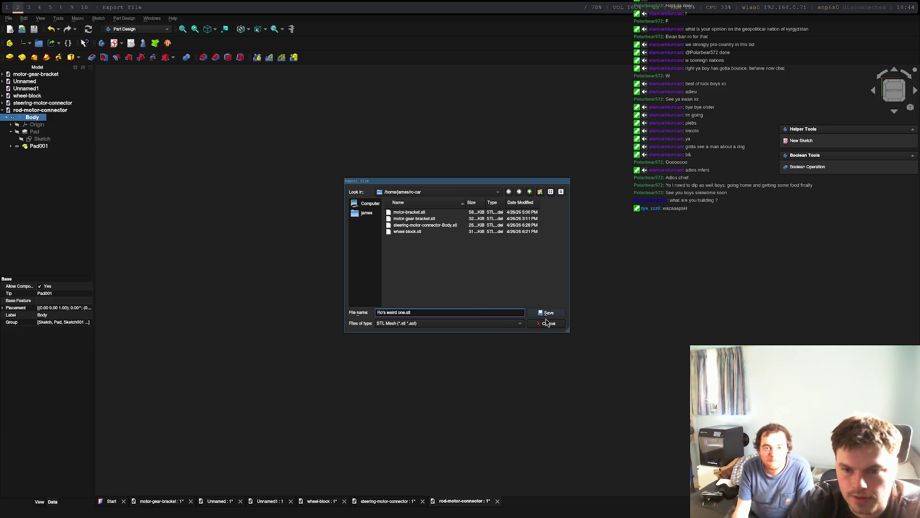
left_click(550, 310)
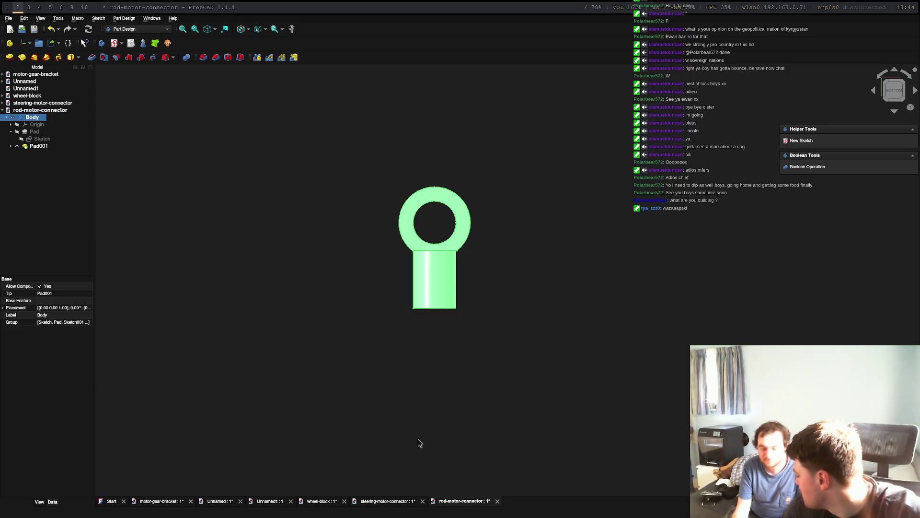
Switch between desktop workspaces and bring FlashPrint to the front.
key("super+0")
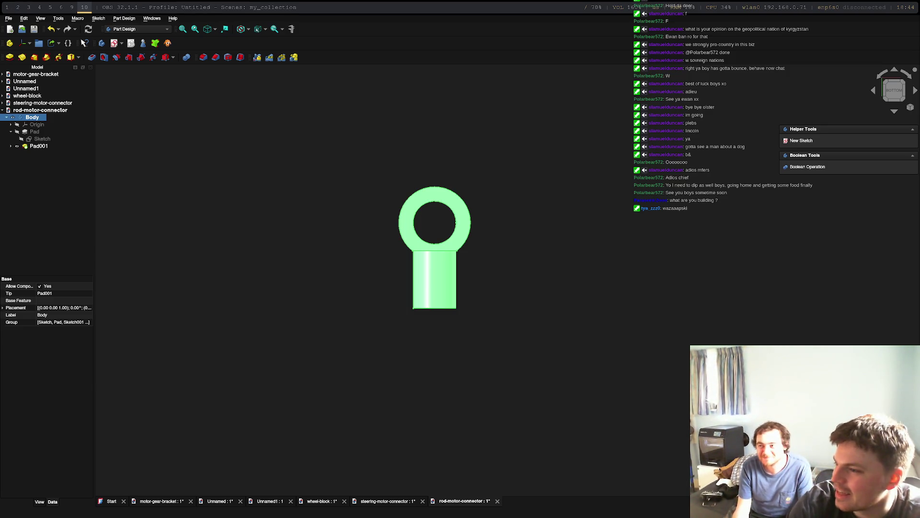
key("super+2")
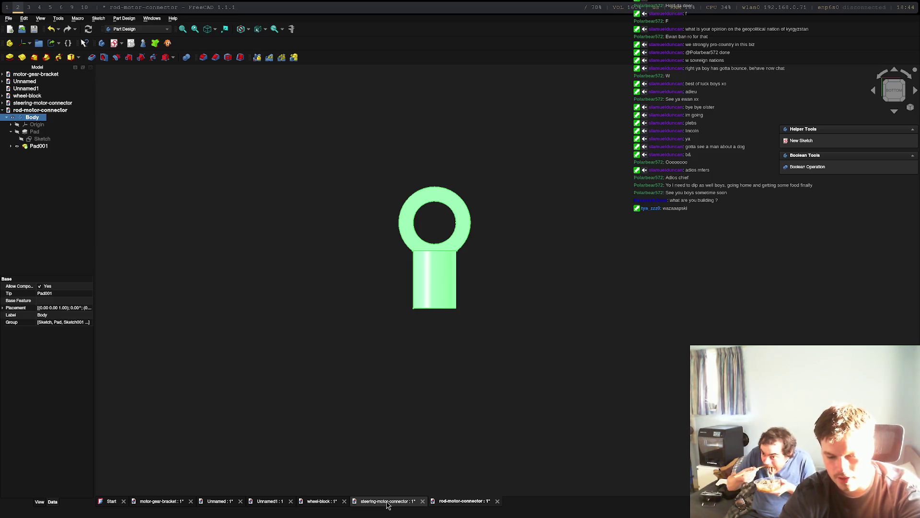
key("super+4")
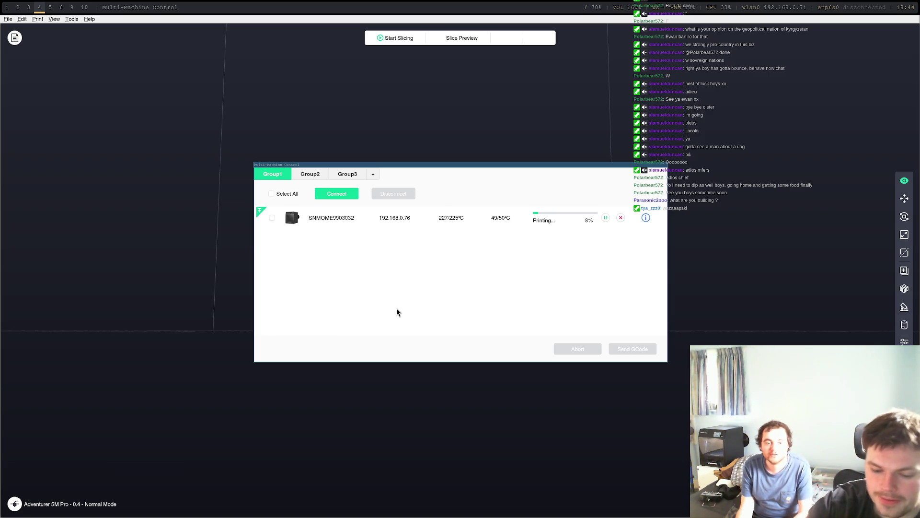
key("super+2")
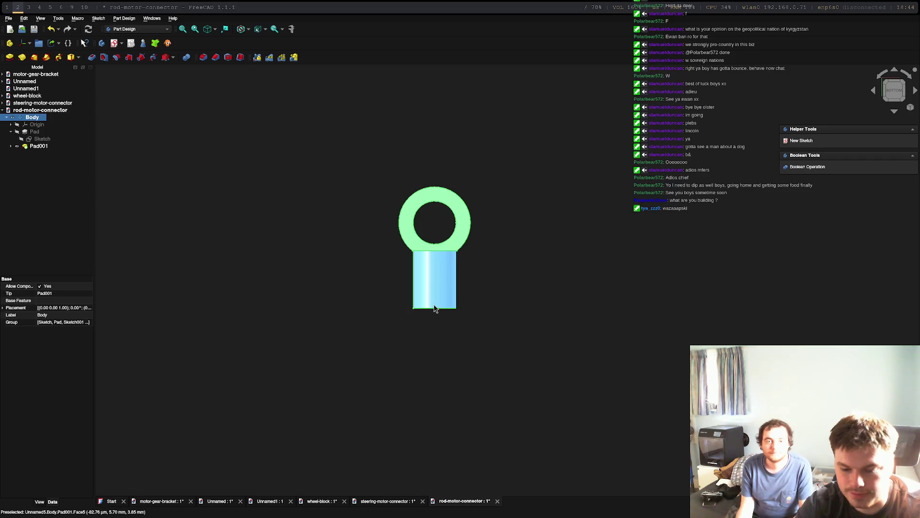
key("super+4")
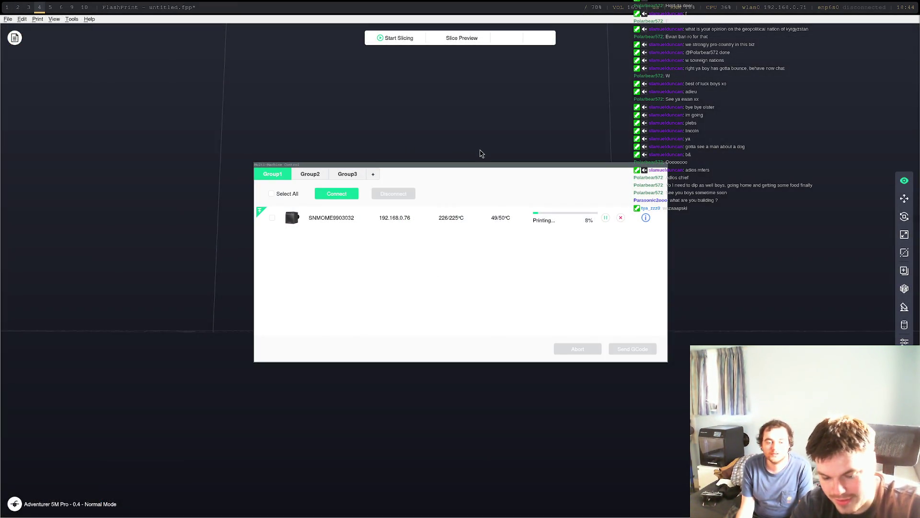
Keep the current project, close the printer control window, and delete the old model.
key("super+shift+q")
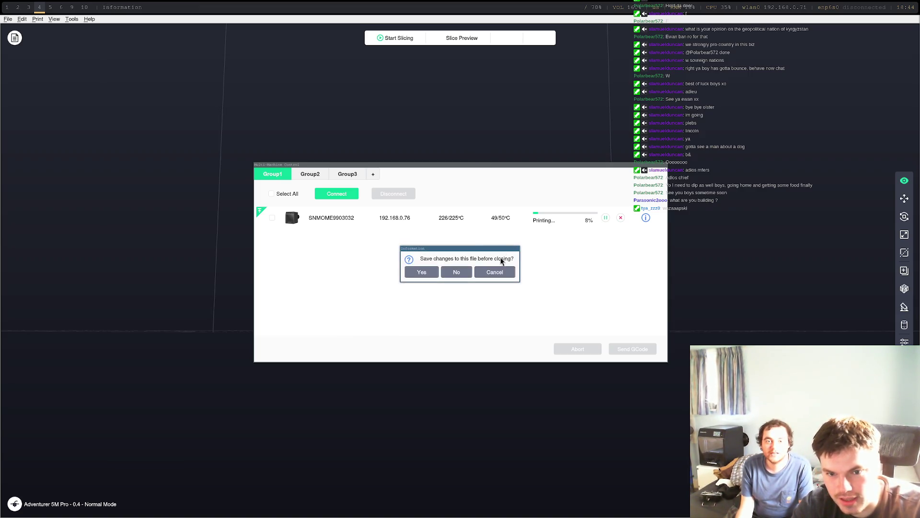
left_click(494, 272)
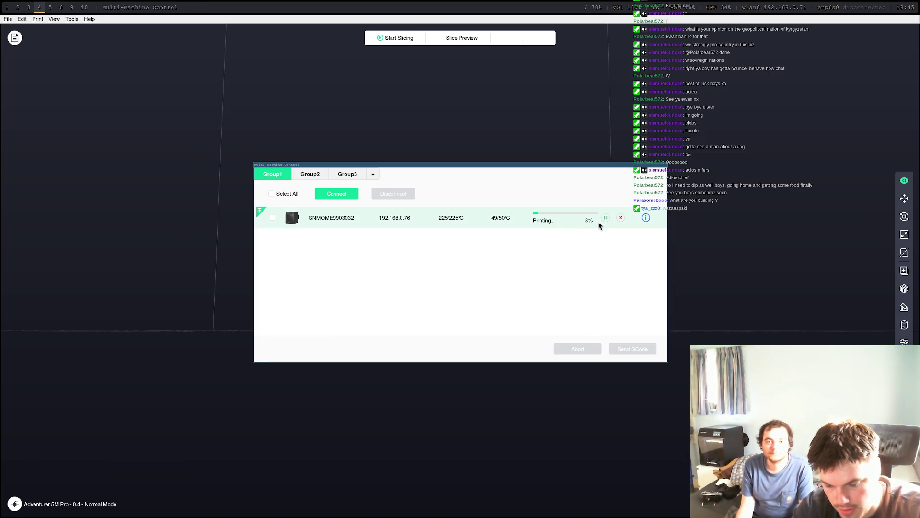
key("Escape")
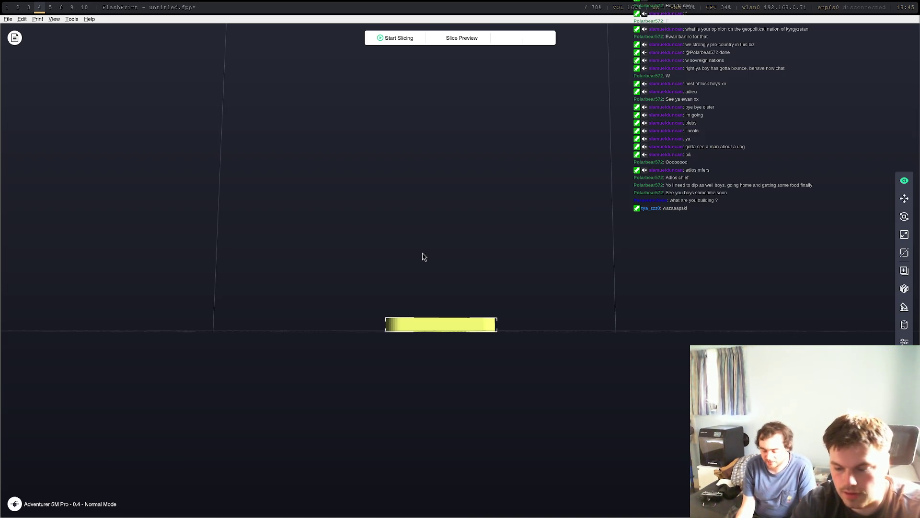
key("Delete")
Load Ro's weird one.stl onto the plate and orbit the view to inspect it.
left_click(5, 20)
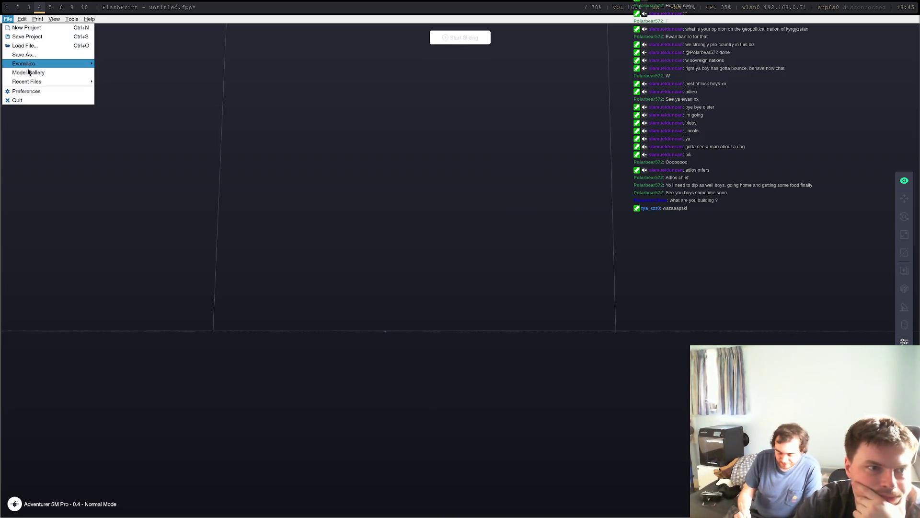
left_click(52, 46)
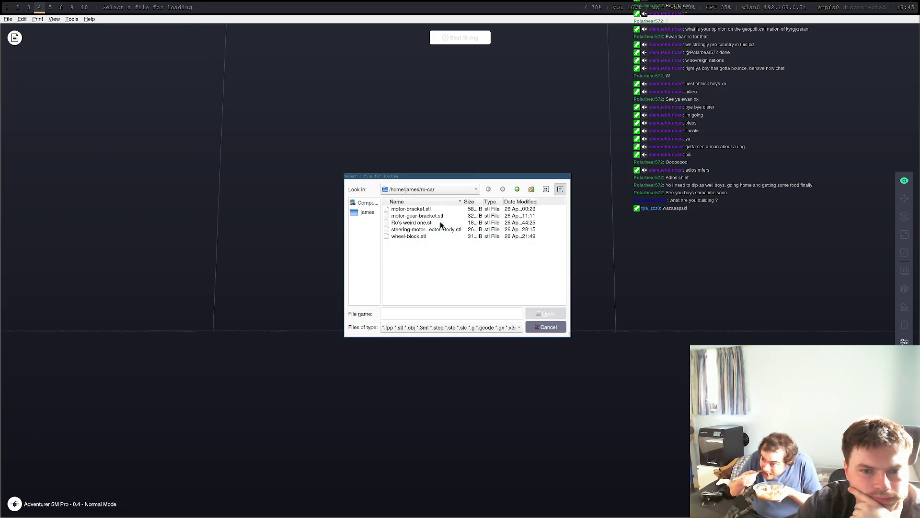
double_click(434, 223)
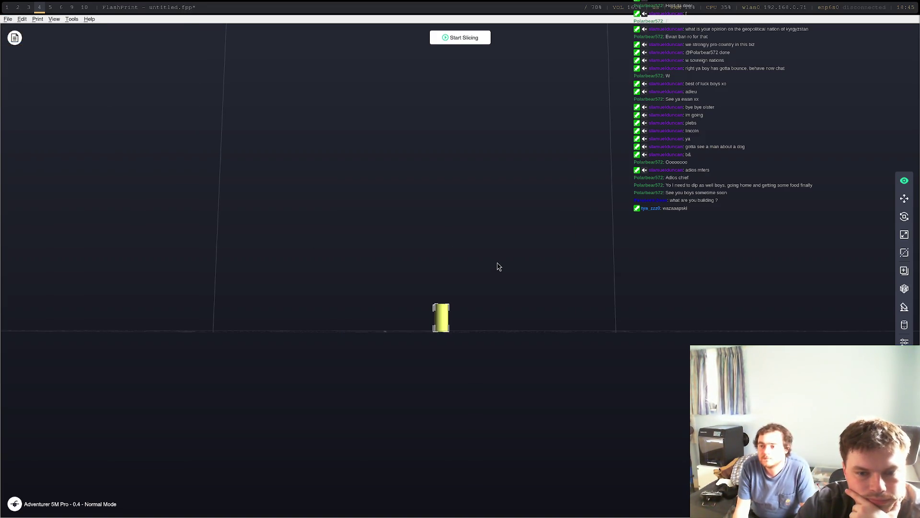
mouse_move(499, 266)
left_mouse_down()
mouse_move(456, 361)
mouse_move(559, 318)
mouse_move(548, 316)
mouse_move(574, 325)
mouse_move(509, 318)
left_mouse_up()
mouse_move(353, 233)
left_mouse_down()
mouse_move(380, 284)
mouse_move(361, 239)
left_mouse_up()
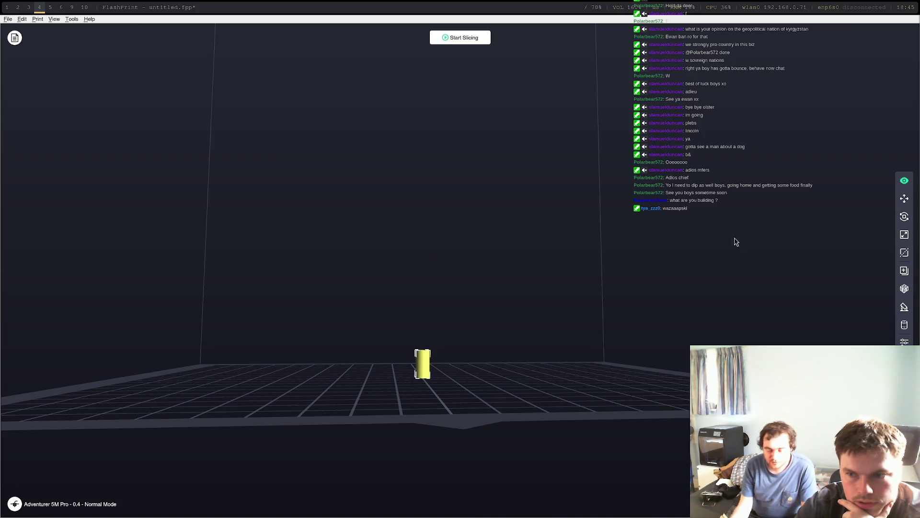
mouse_move(507, 269)
left_mouse_down()
mouse_move(505, 325)
mouse_move(511, 285)
mouse_move(556, 270)
mouse_move(602, 271)
mouse_move(410, 271)
left_mouse_up()
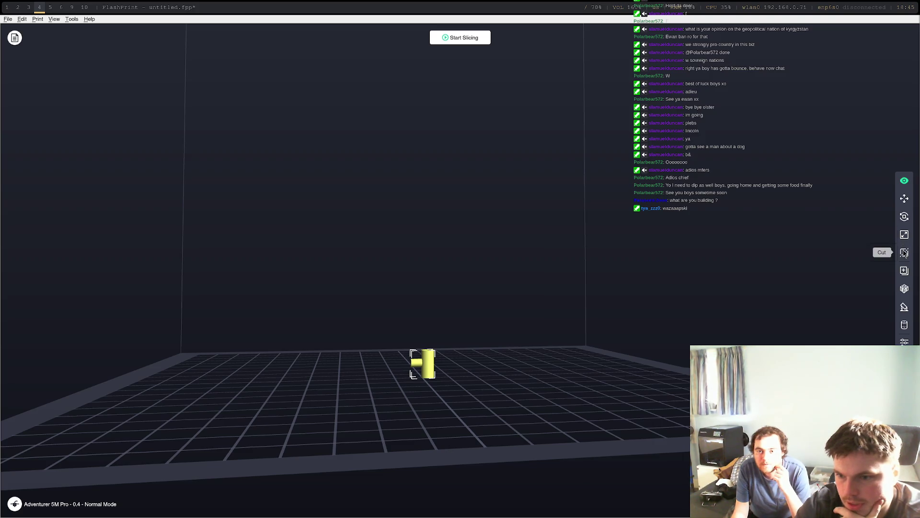
Add automatic supports to the ring-and-peg model and close the supports panel.
left_click(905, 309)
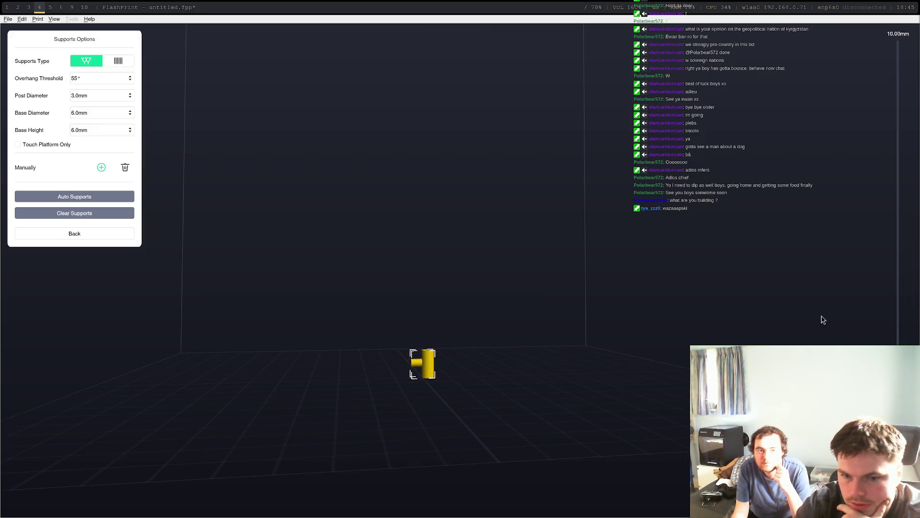
left_click(83, 199)
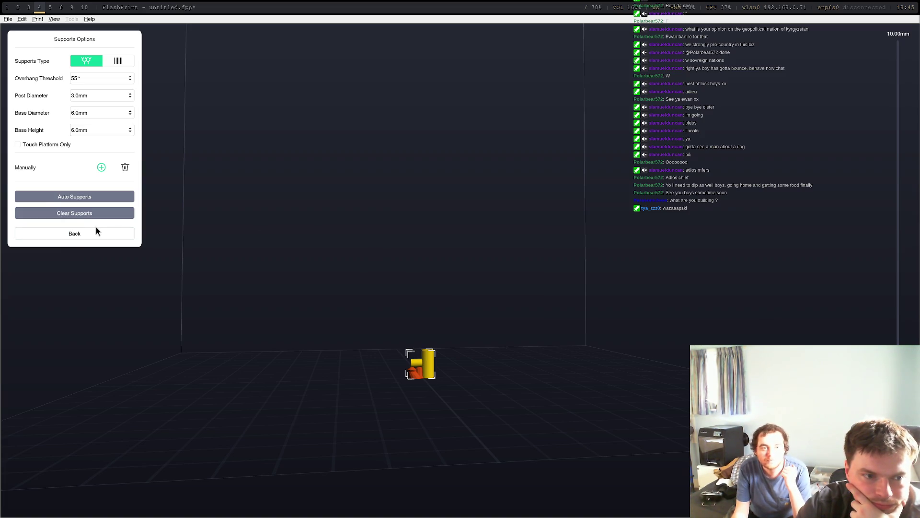
left_click(96, 230)
mouse_move(401, 276)
left_mouse_down()
mouse_move(469, 275)
mouse_move(554, 294)
mouse_move(561, 274)
mouse_move(583, 283)
mouse_move(544, 286)
mouse_move(524, 275)
mouse_move(549, 280)
left_mouse_up()
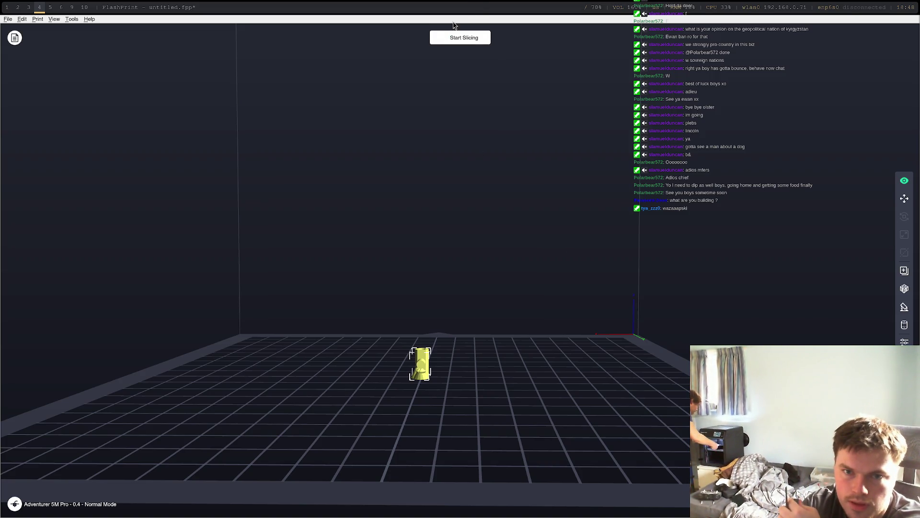
Slice with the standard profile, no raft or brim, and send the G-code to the printer.
left_click(460, 41)
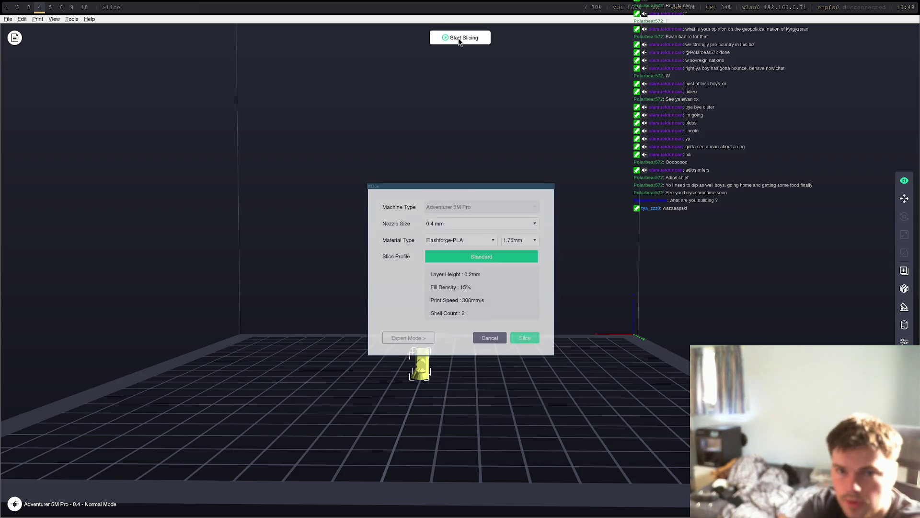
left_click(528, 337)
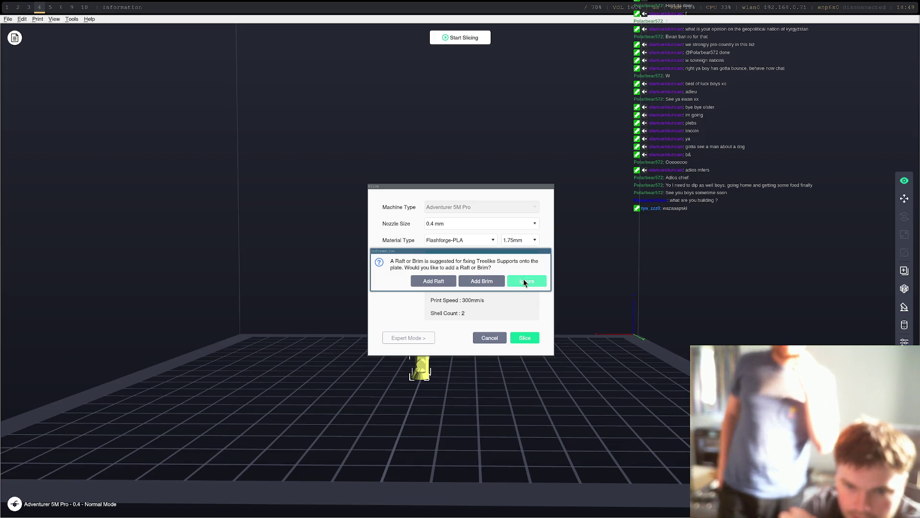
left_click(489, 283)
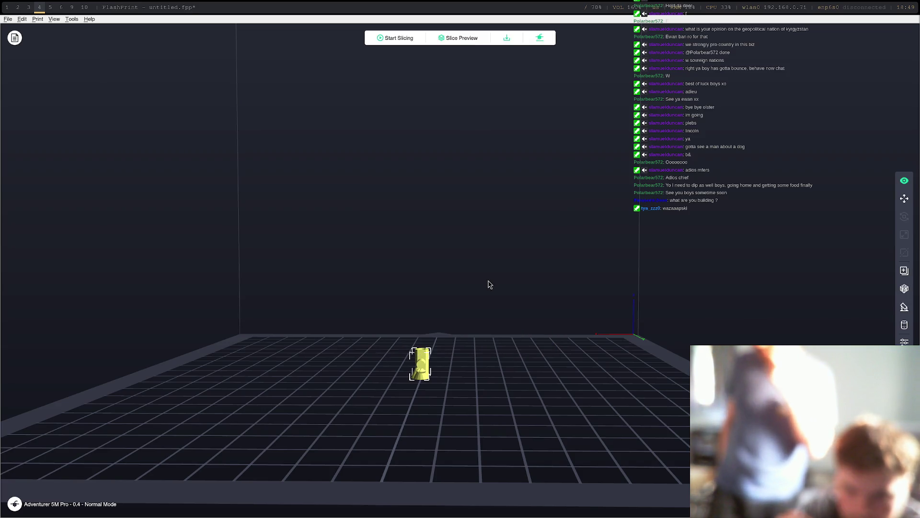
left_click(547, 43)
type("Ro's weird one")
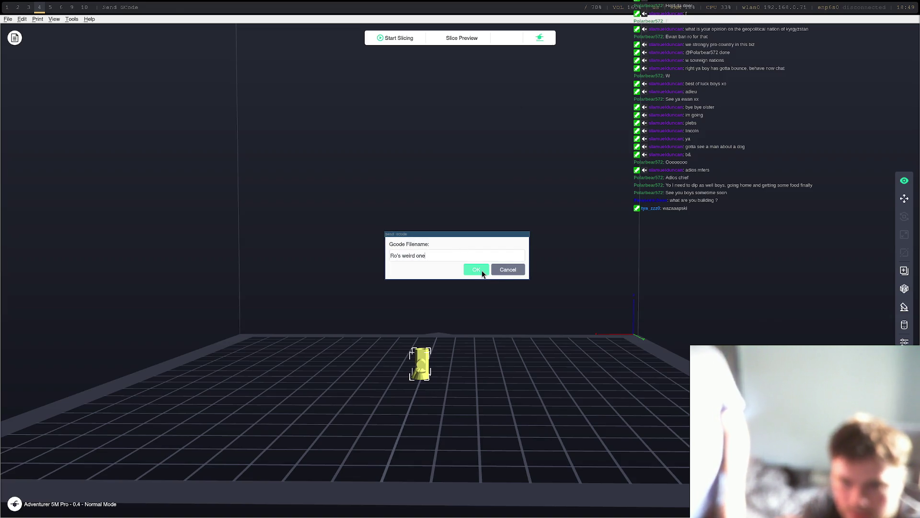
left_click(481, 271)
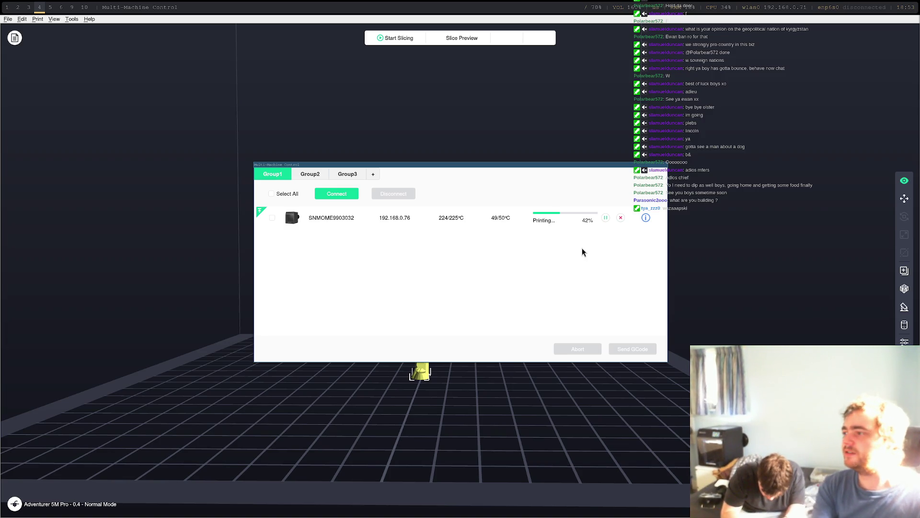
Switch between desktop workspaces while the print runs.
key("super+0")
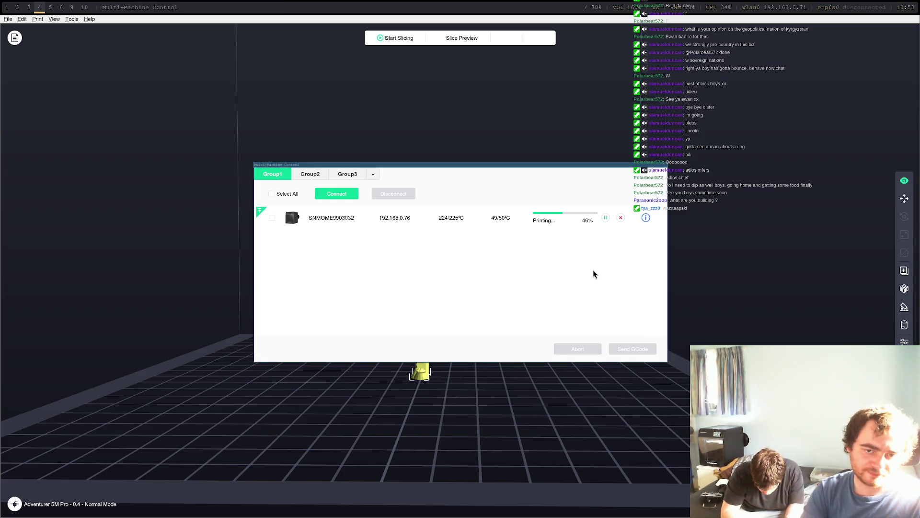
key("super+2")
key("super+3")
Open the wheel-block document, orbit around its pegs, and select the front peg's end face.
key("super+2")
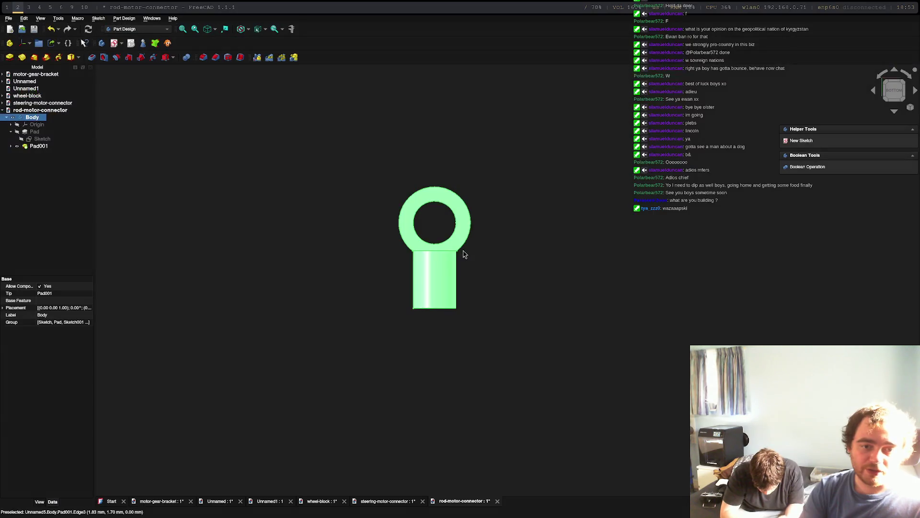
left_click(41, 102)
left_click(41, 96)
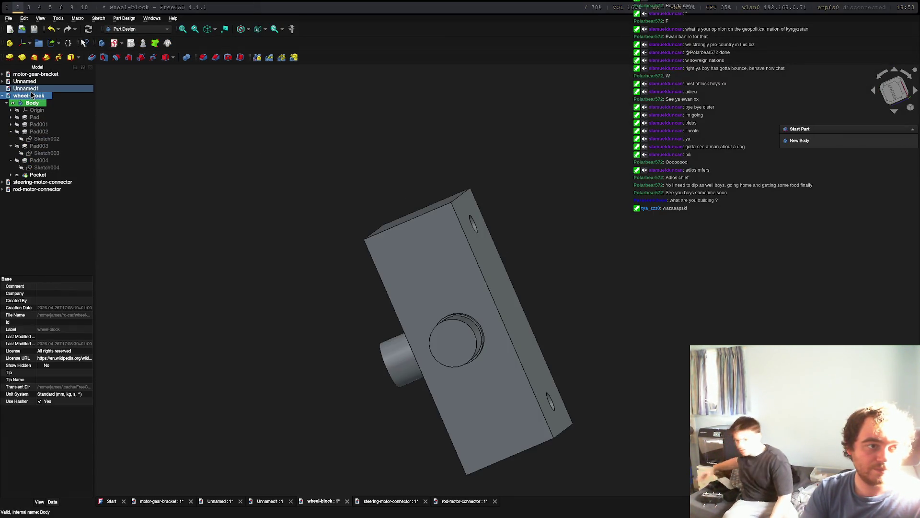
mouse_move(637, 257)
middle_mouse_down()
mouse_move(655, 222)
mouse_move(507, 200)
mouse_move(602, 202)
mouse_move(552, 287)
mouse_move(511, 289)
mouse_move(533, 393)
mouse_move(877, 448)
mouse_move(854, 406)
middle_mouse_up()
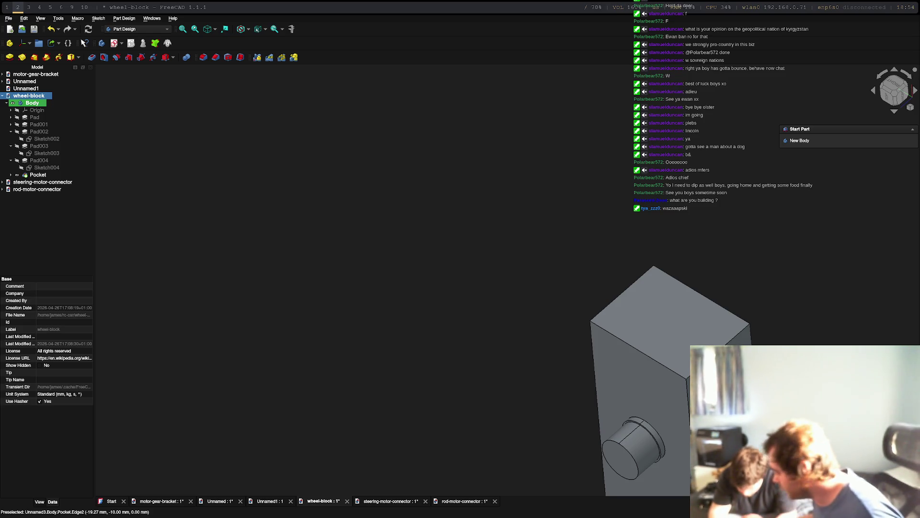
mouse_move(767, 278)
middle_mouse_down()
mouse_move(794, 263)
mouse_move(571, 329)
mouse_move(788, 134)
mouse_move(606, 189)
mouse_move(596, 156)
mouse_move(483, 207)
middle_mouse_up()
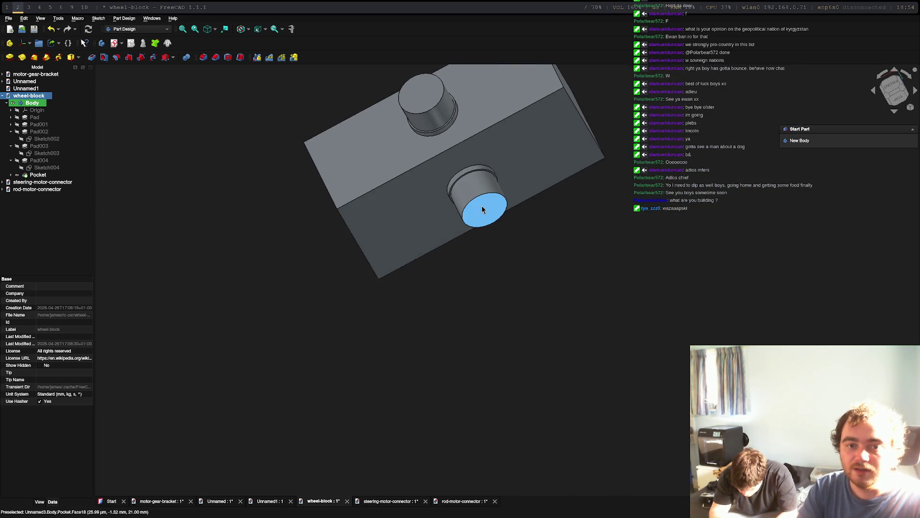
left_click(489, 221)
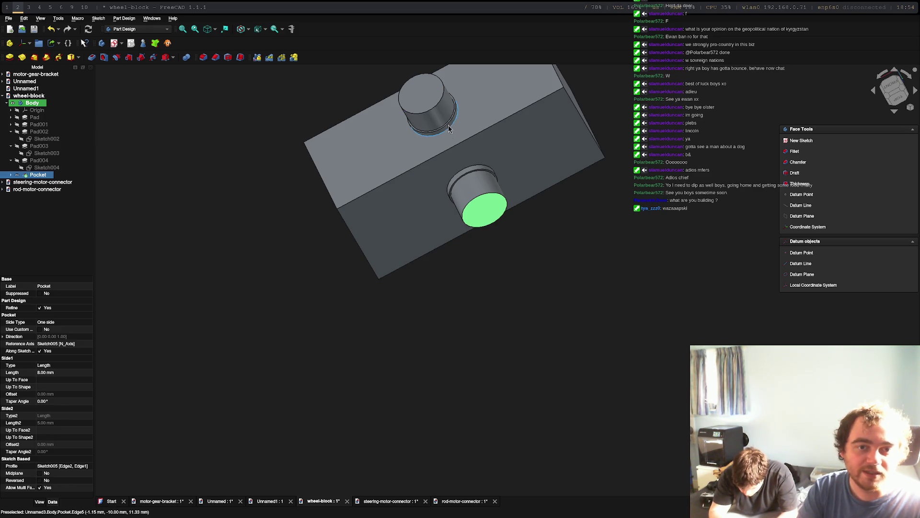
mouse_move(611, 205)
middle_mouse_down()
mouse_move(602, 201)
mouse_move(602, 239)
mouse_move(619, 289)
middle_mouse_up()
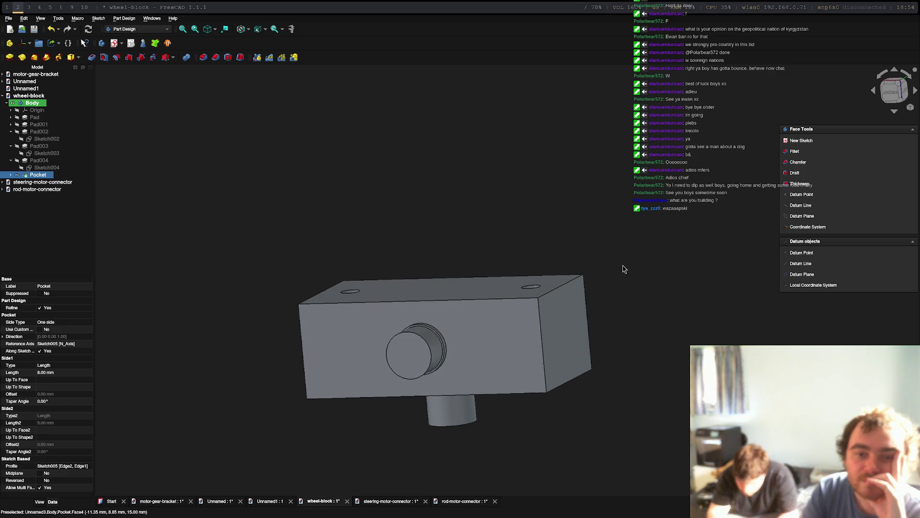
left_click(409, 358)
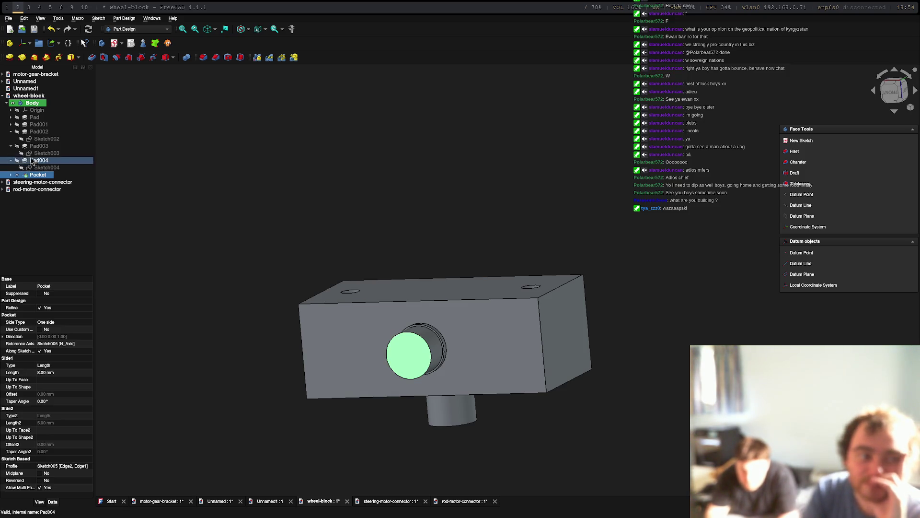
Check the lengths of Pad003, Pad004, Pad001 and Pad002 in turn.
double_click(49, 148)
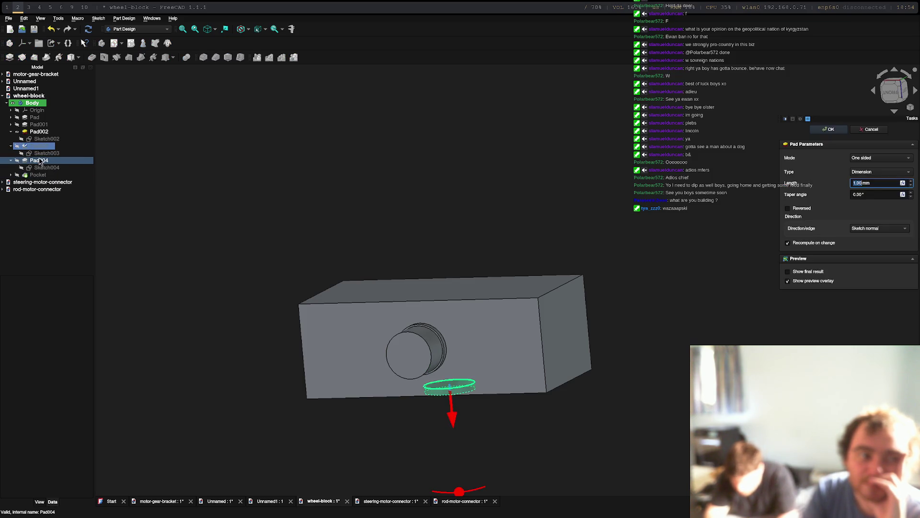
double_click(38, 161)
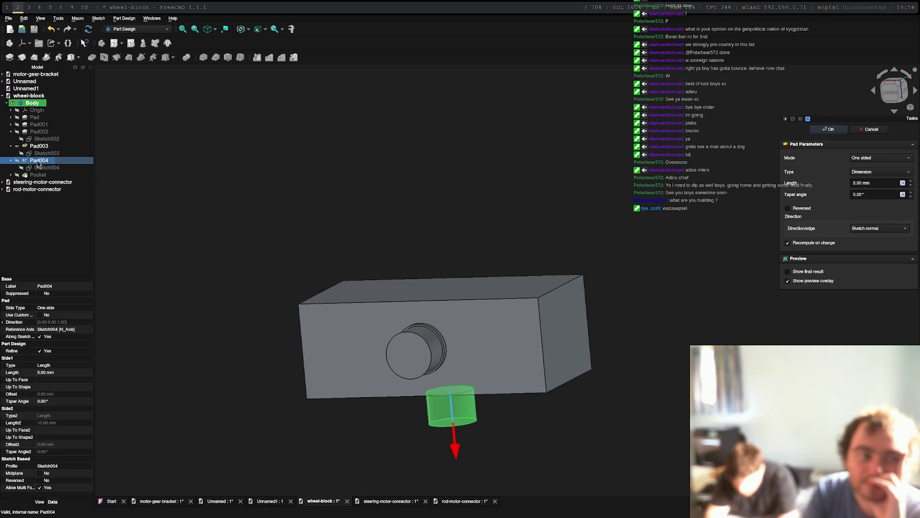
double_click(40, 125)
double_click(40, 131)
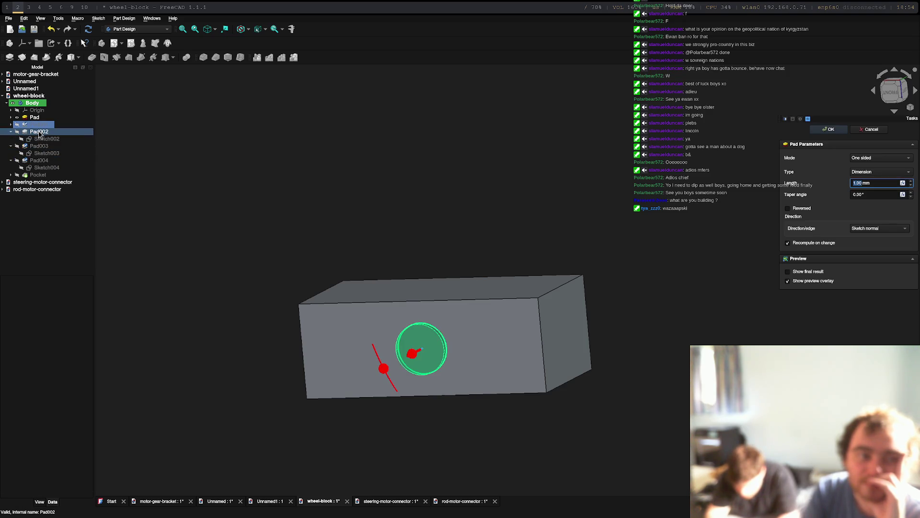
mouse_move(534, 459)
middle_mouse_down()
mouse_move(447, 460)
mouse_move(481, 386)
mouse_move(495, 460)
middle_mouse_up()
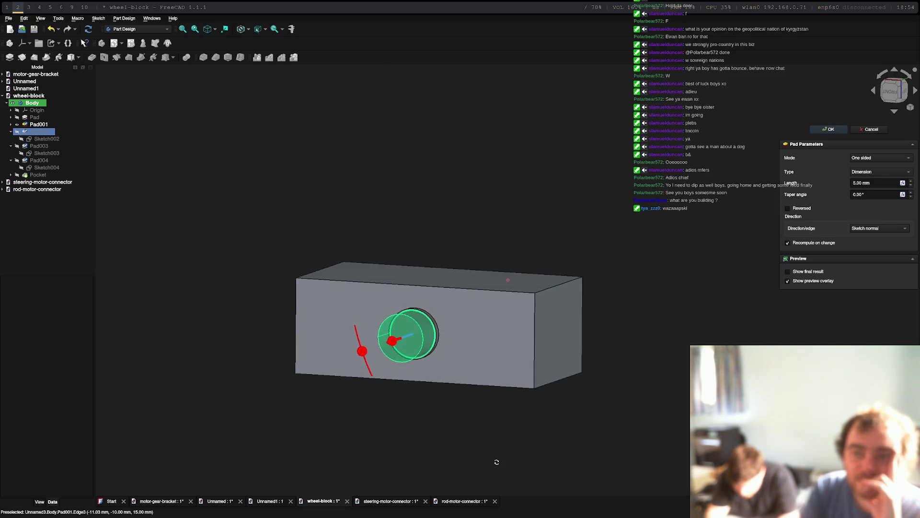
left_click(863, 182)
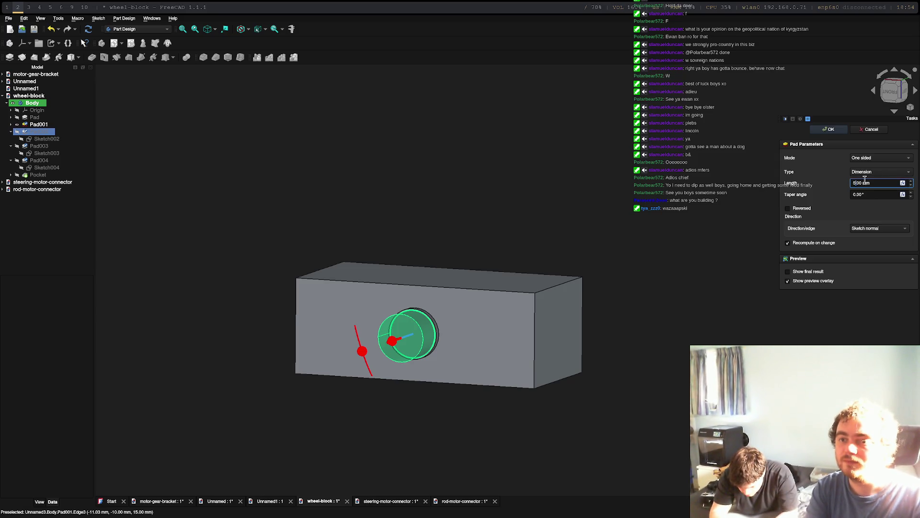
key("Return")
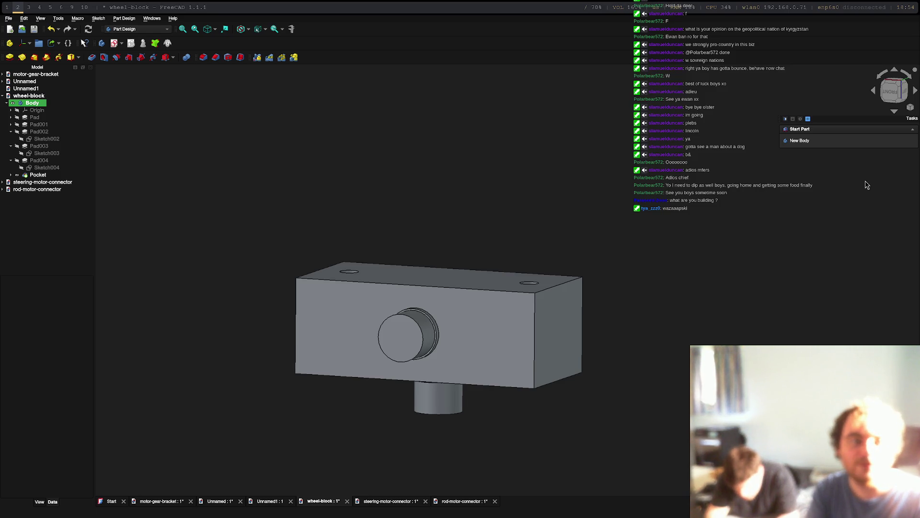
Close Pad001 unchanged, then edit Pad002 and stretch the front peg to 12 mm.
left_click(29, 125)
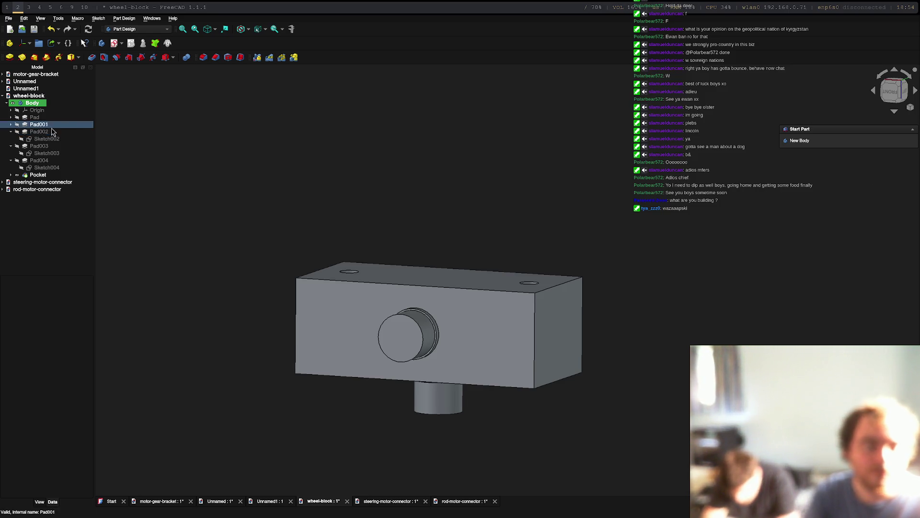
mouse_move(417, 268)
middle_mouse_down()
mouse_move(432, 239)
mouse_move(494, 316)
middle_mouse_up()
left_click(32, 118)
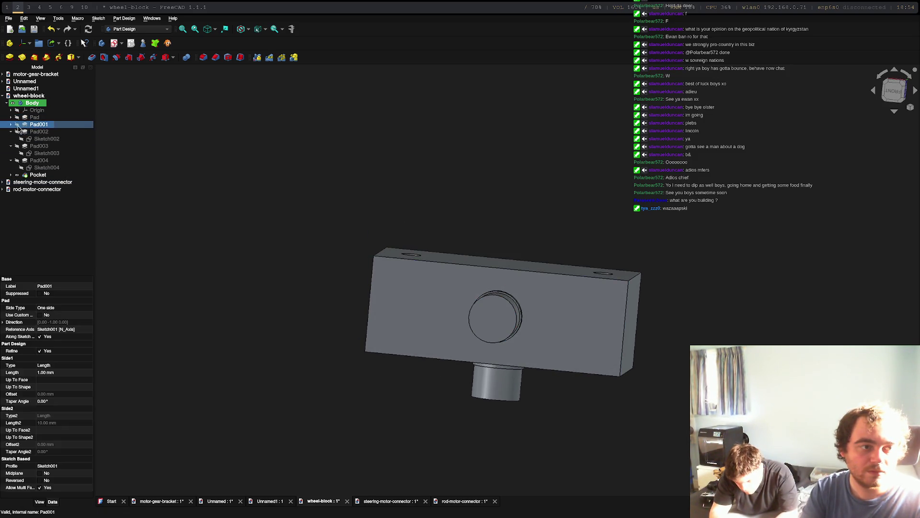
left_click(10, 125)
left_click(36, 125)
double_click(37, 125)
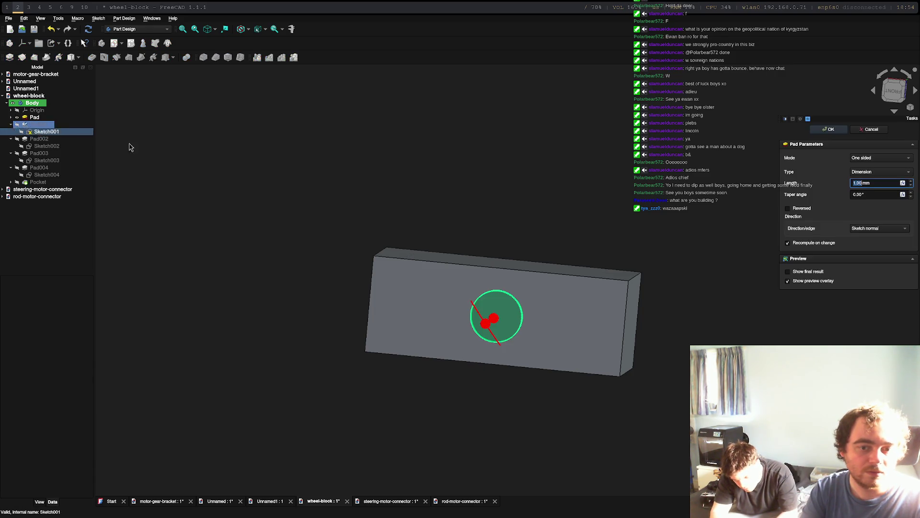
middle_click_drag(695, 265, 649, 296)
key("Escape")
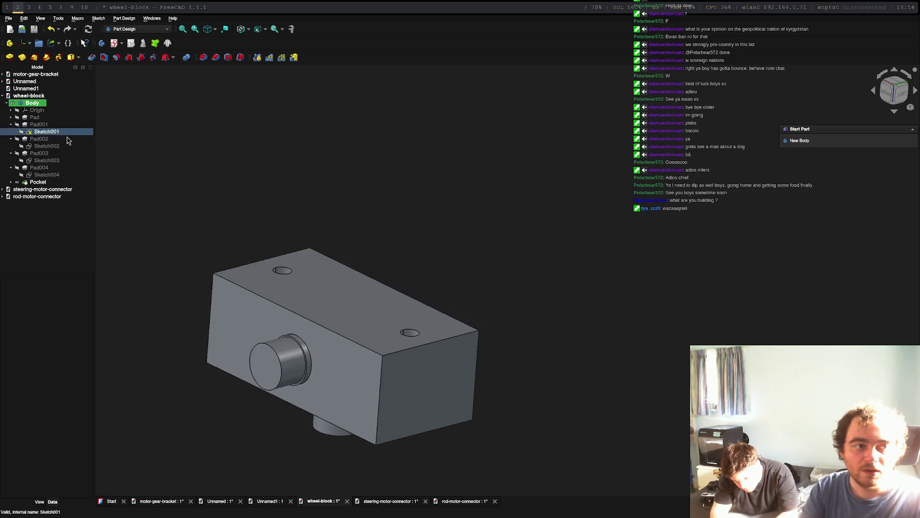
double_click(39, 139)
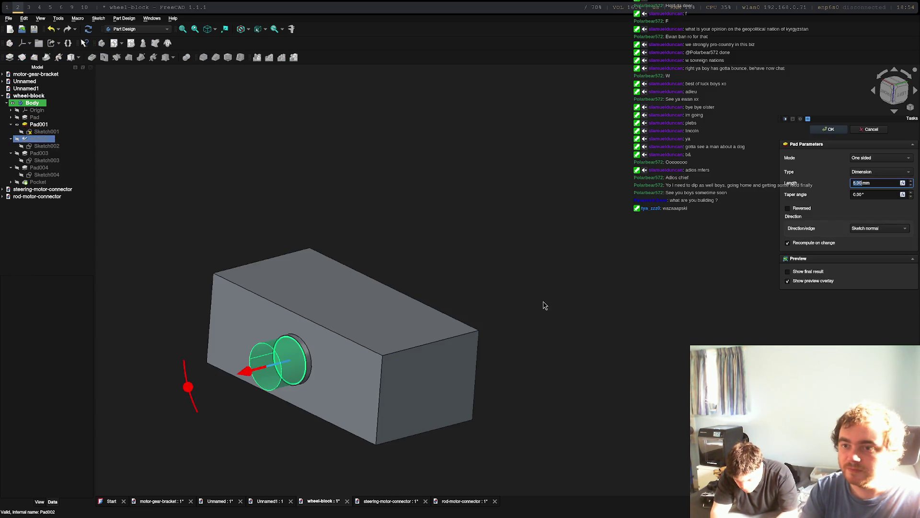
left_click_drag(242, 372, 195, 384)
Apply the 12 mm length to the front peg's Pad002.
key("Return")
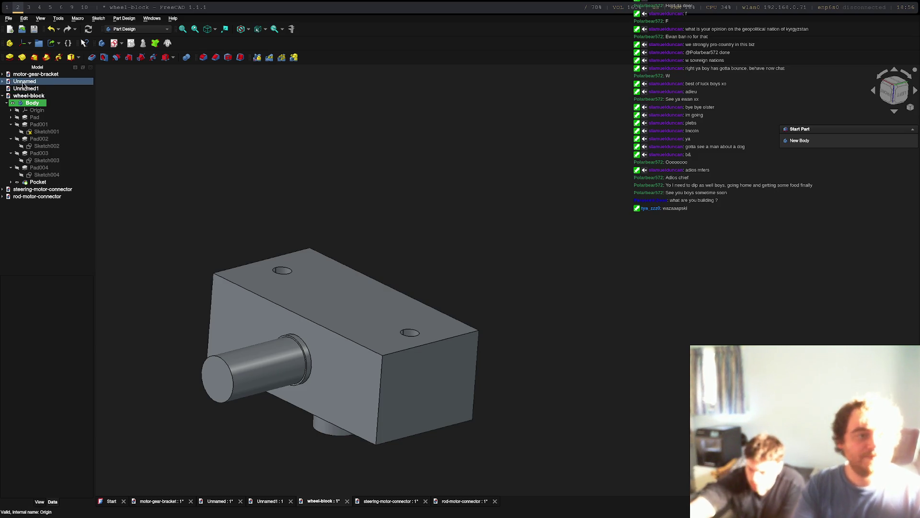
In steering-motor-connector, open the centre hole sketch and set its diameter to 5 mm.
double_click(55, 190)
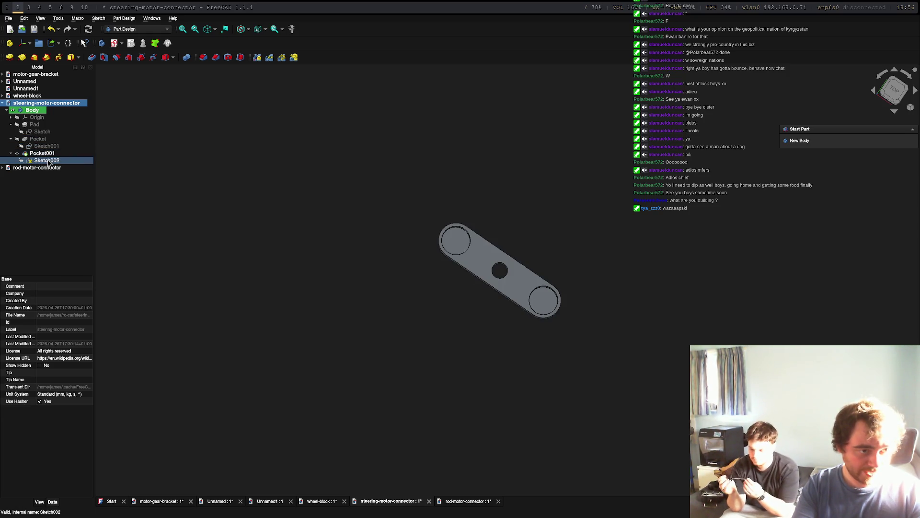
double_click(48, 161)
scroll(497, 283, "up", 5)
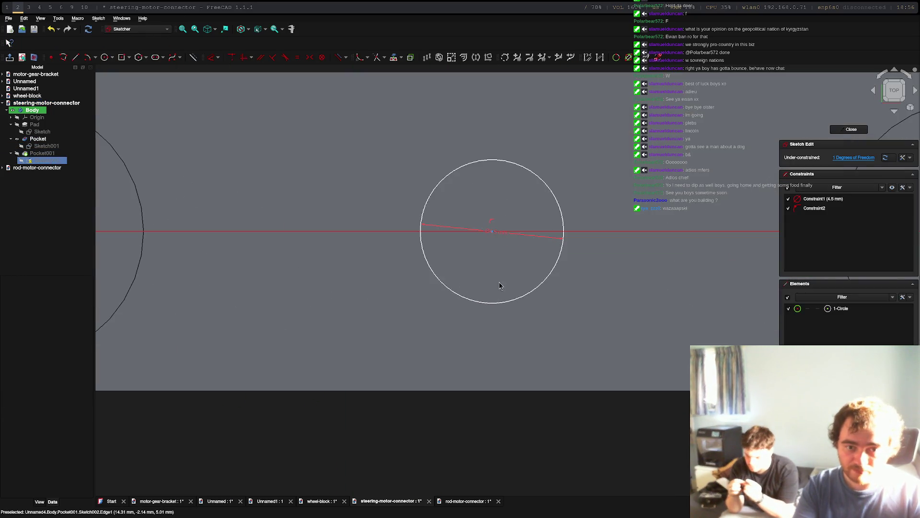
double_click(493, 234)
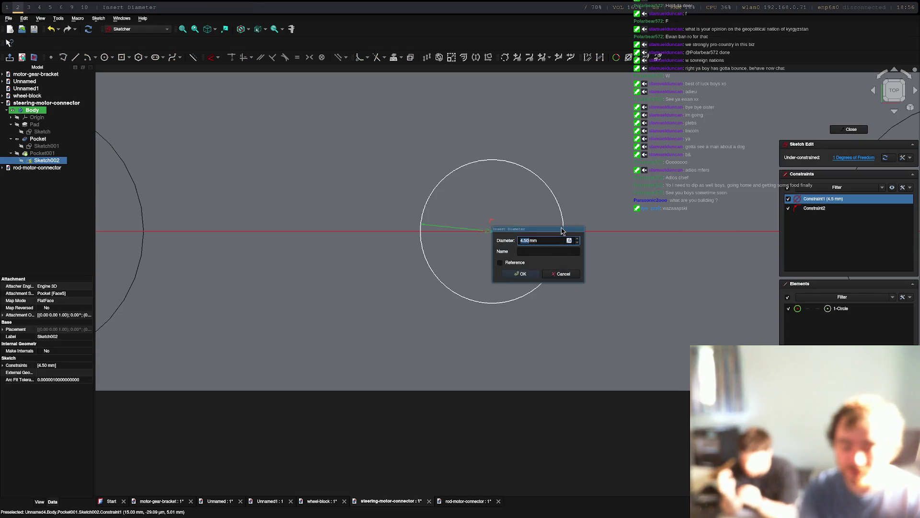
key("Escape")
scroll(658, 278, "down", 5)
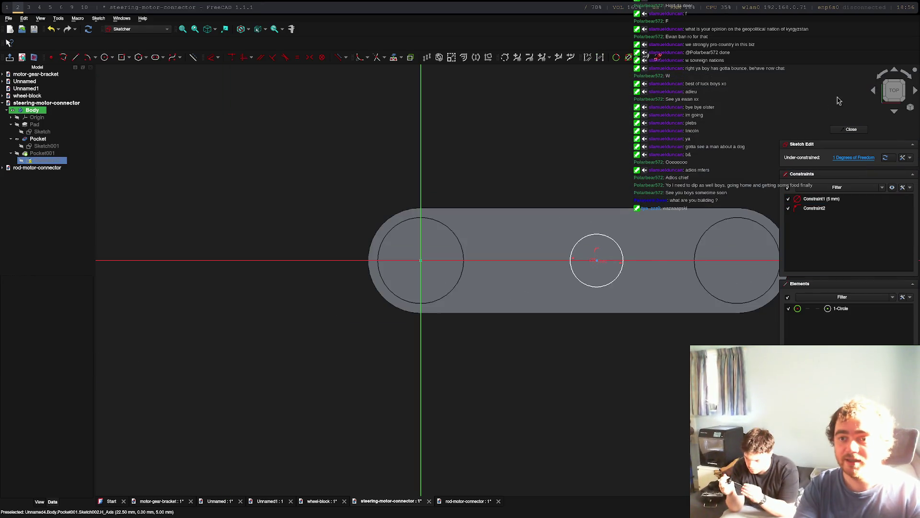
left_click(855, 130)
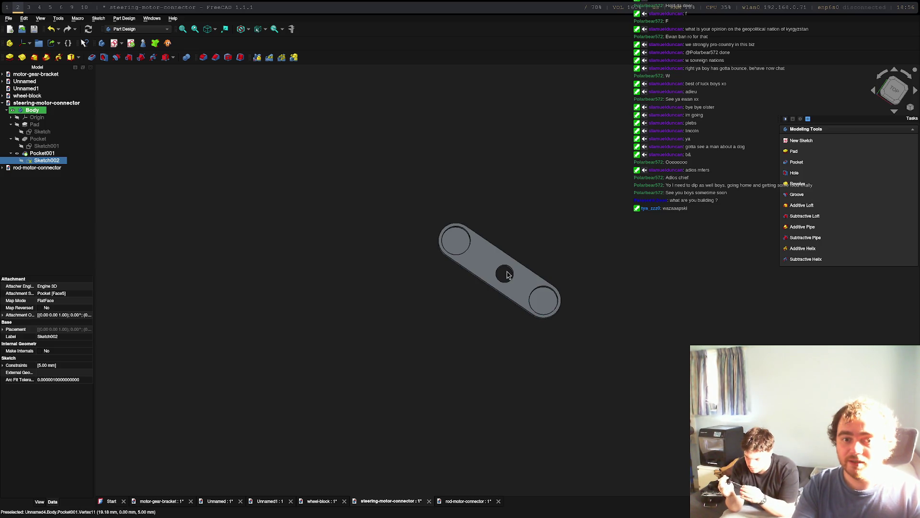
Reopen the hole sketch and try adding a distance dimension to the circle.
double_click(38, 162)
scroll(513, 280, "up", 5)
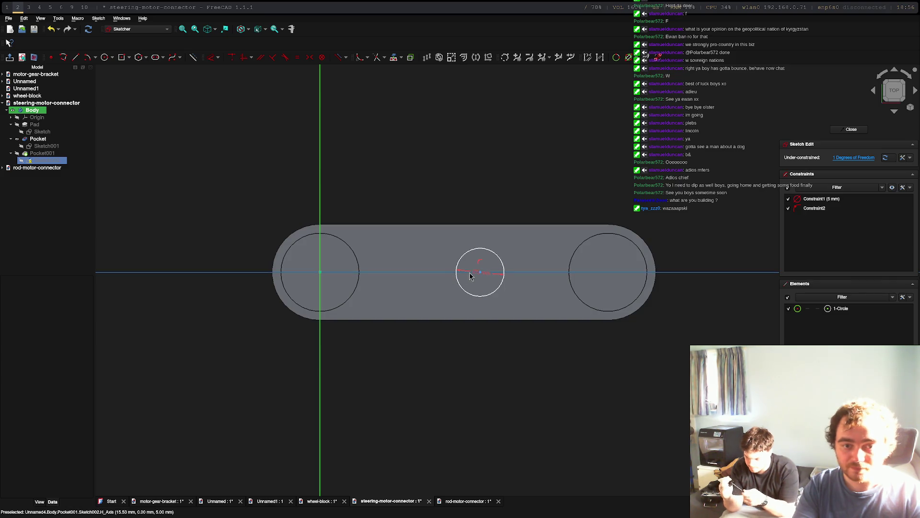
scroll(470, 276, "up", 2)
left_click(484, 273)
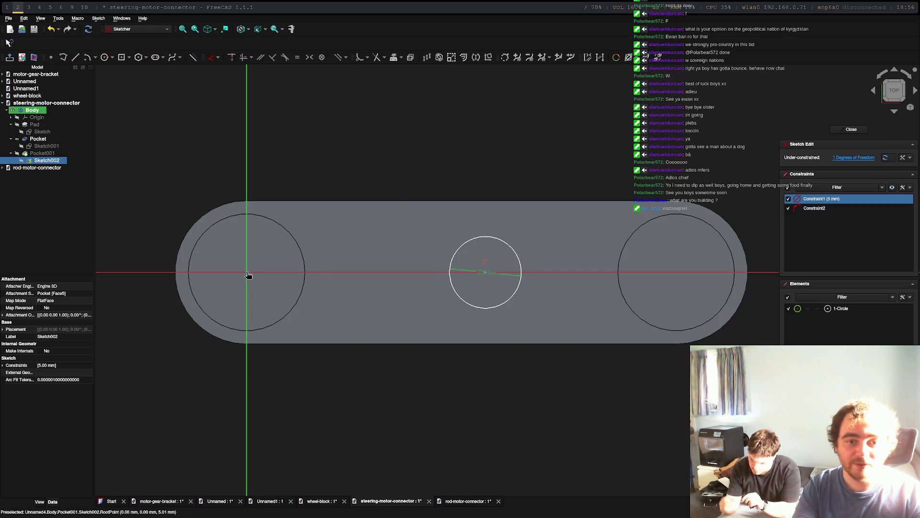
left_click(218, 57)
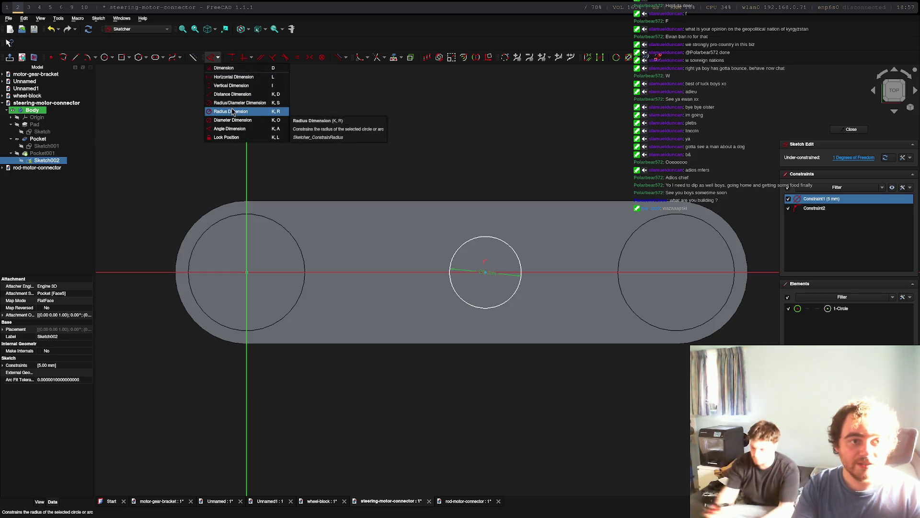
left_click(245, 95)
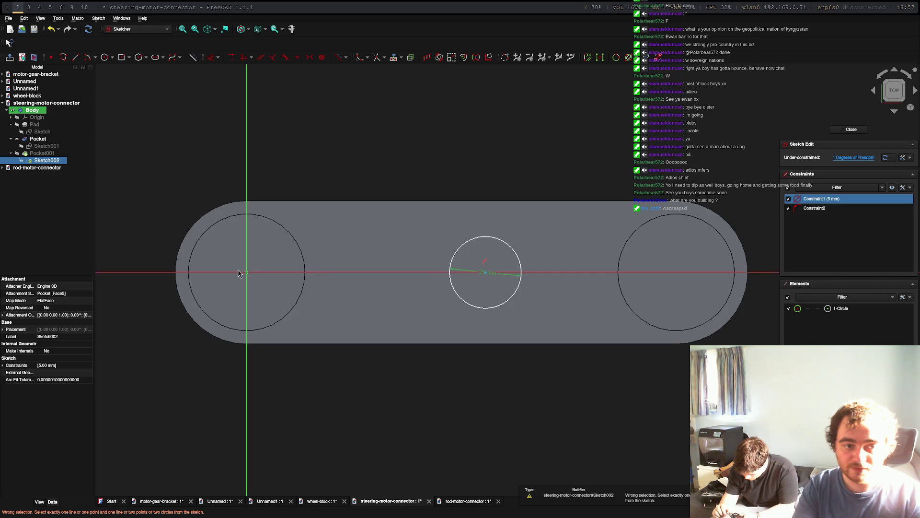
key("Escape")
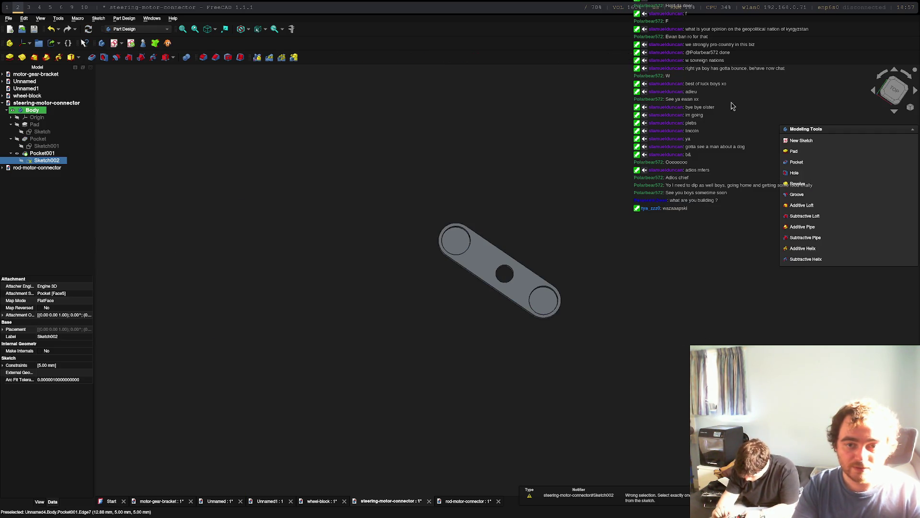
Reopen the sketch, reposition the small centre circle, and close the sketch.
double_click(24, 161)
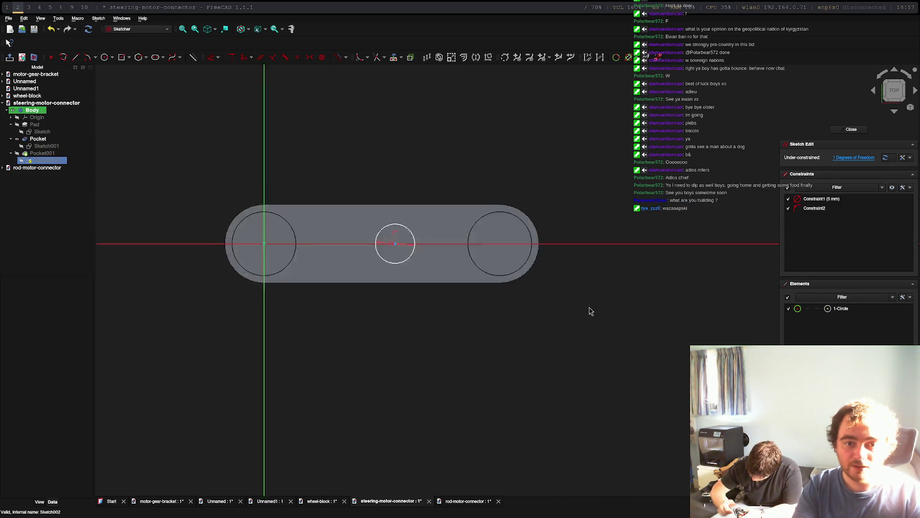
scroll(590, 310, "up", 3)
scroll(520, 277, "down", 1)
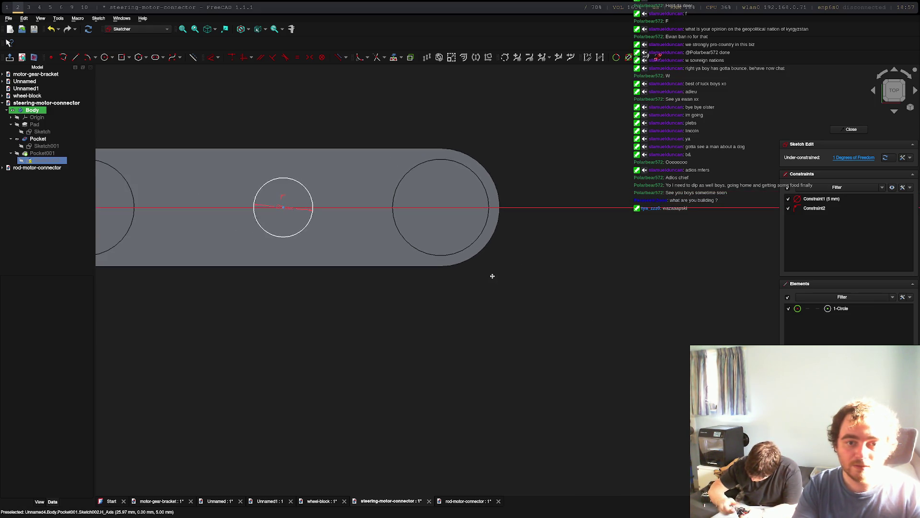
middle_click_drag(492, 276, 667, 304)
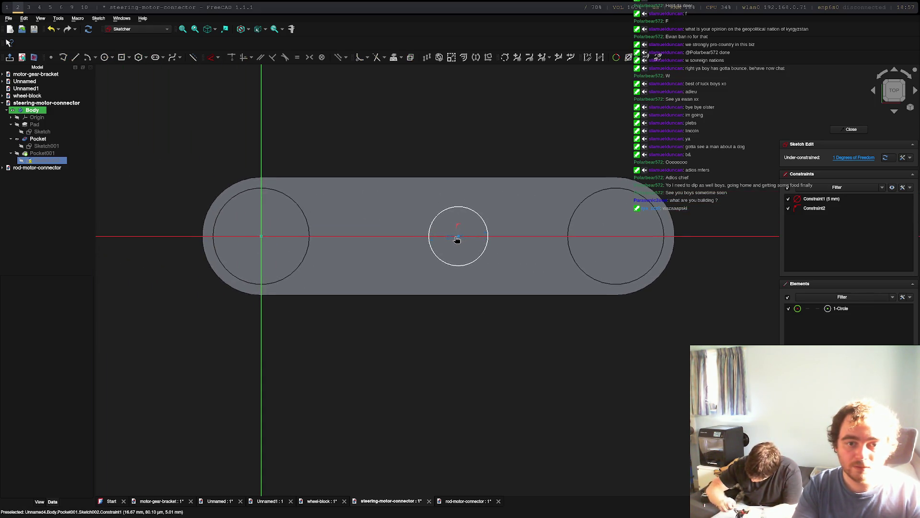
left_click_drag(461, 210, 440, 209)
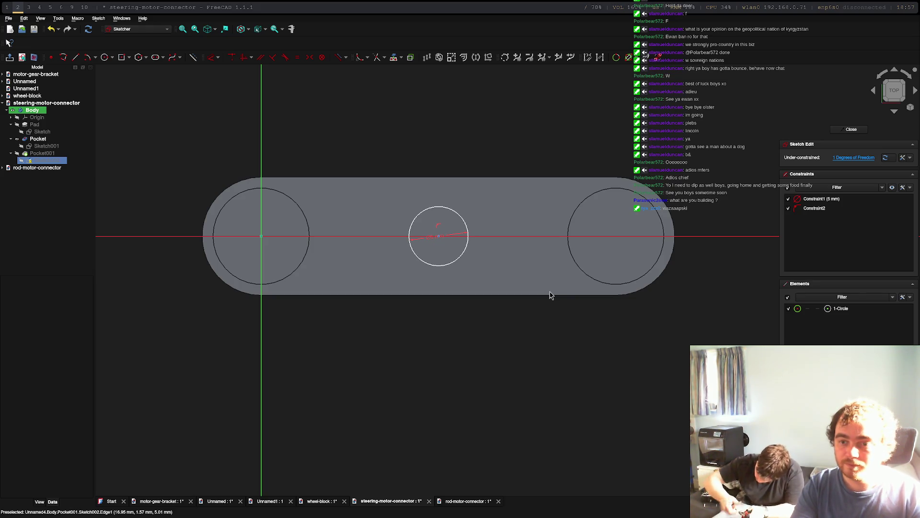
left_click(851, 129)
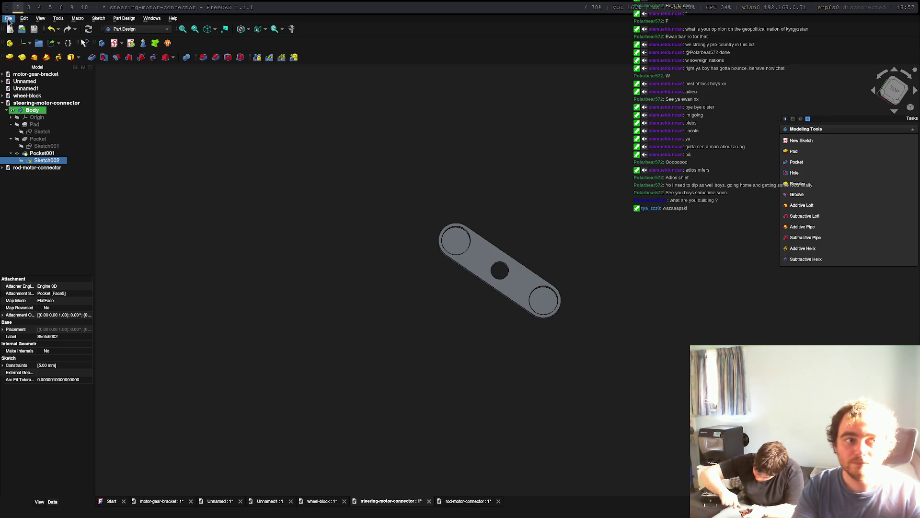
Export the Body as steering-motor-connector-Body.stl, replacing the existing file.
left_click(30, 110)
left_click(9, 22)
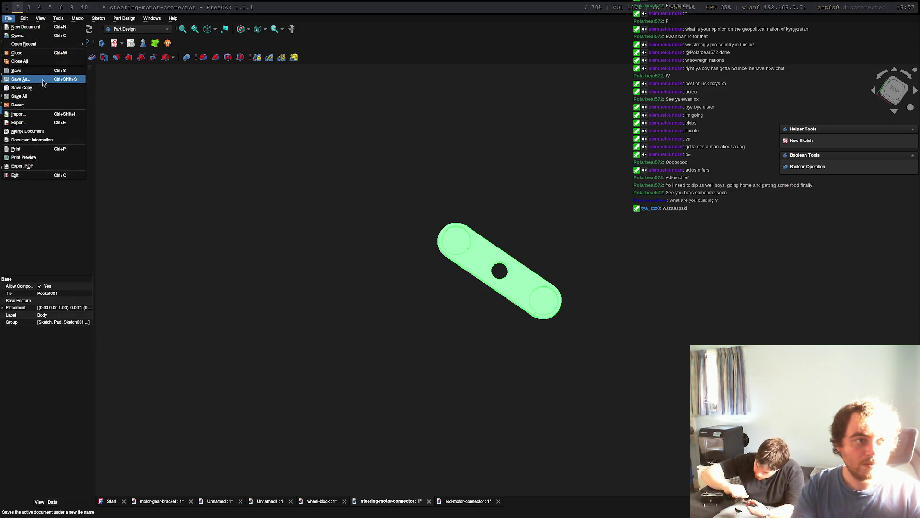
left_click(30, 124)
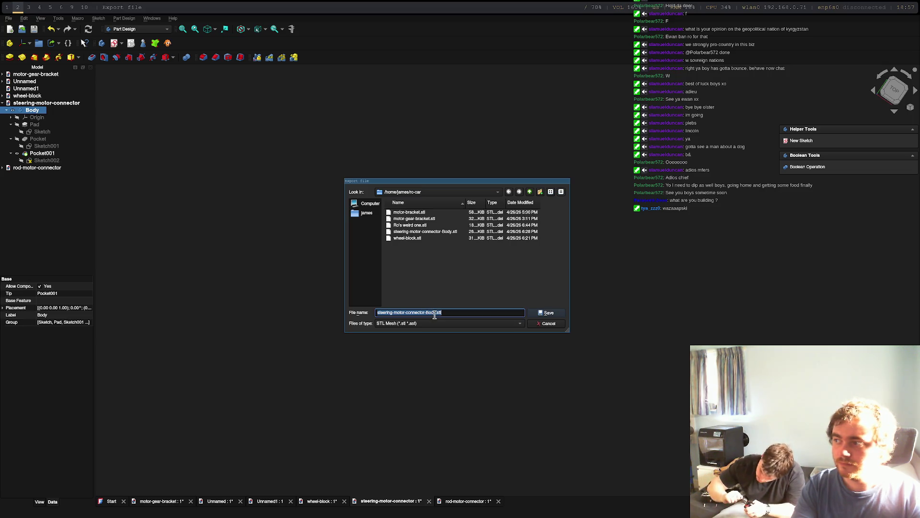
left_click(547, 313)
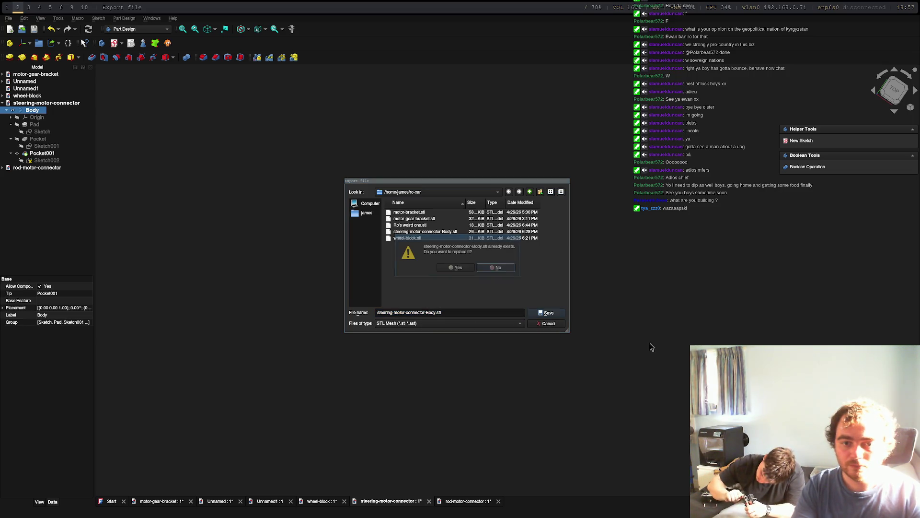
left_click(485, 269)
key("super+4")
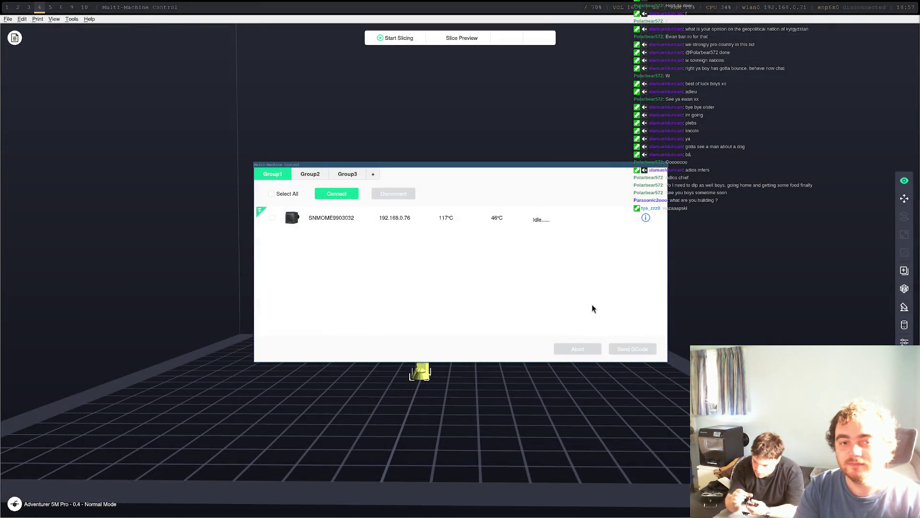
Back in FlashPrint, close Multi-Machine Control and delete the old model from the build plate.
key("super+2")
key("super+4")
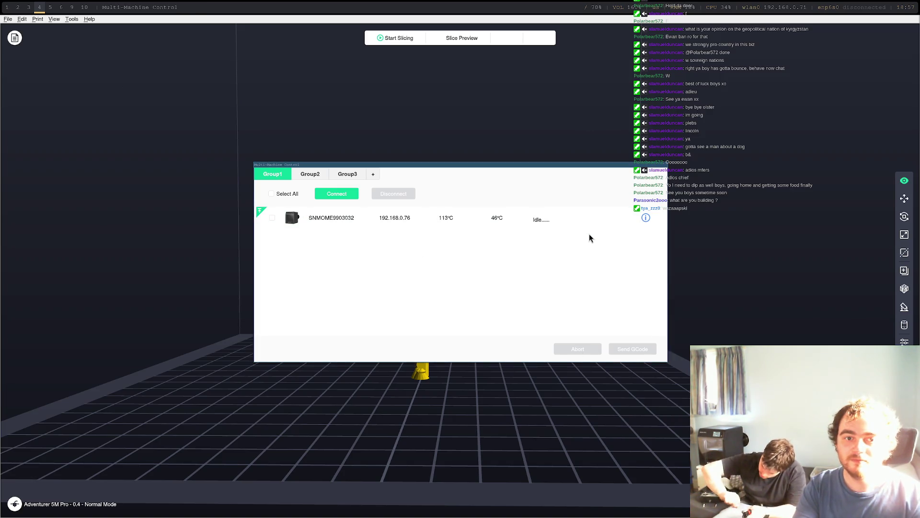
key("Escape")
key("Delete")
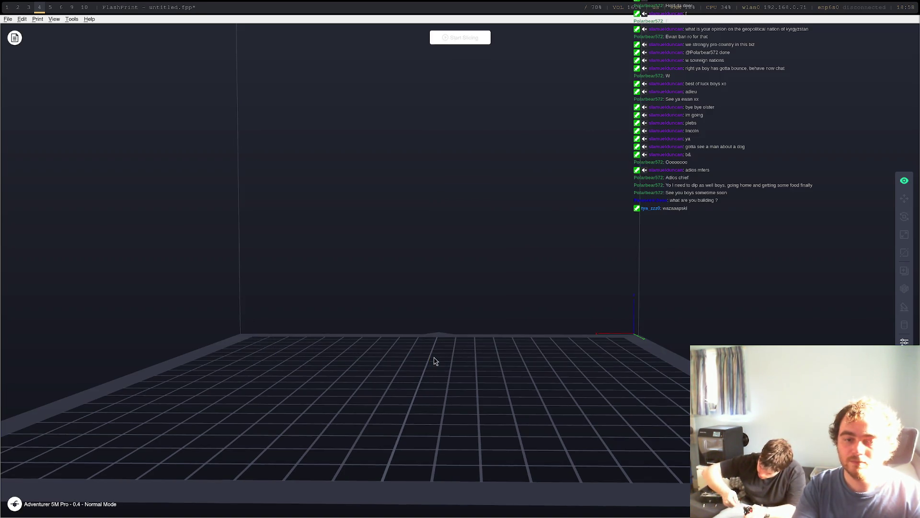
left_click(8, 18)
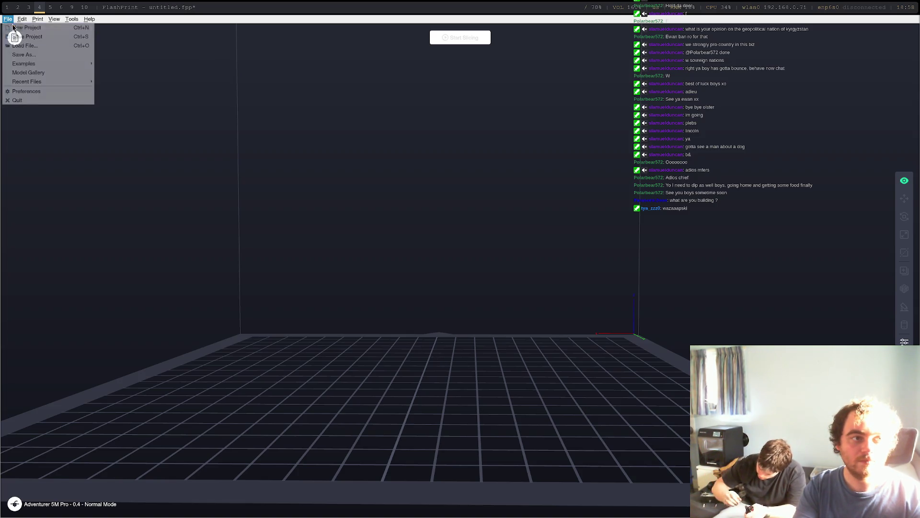
Load steering-motor-connector-Body.stl onto the FlashPrint build plate.
left_click(48, 45)
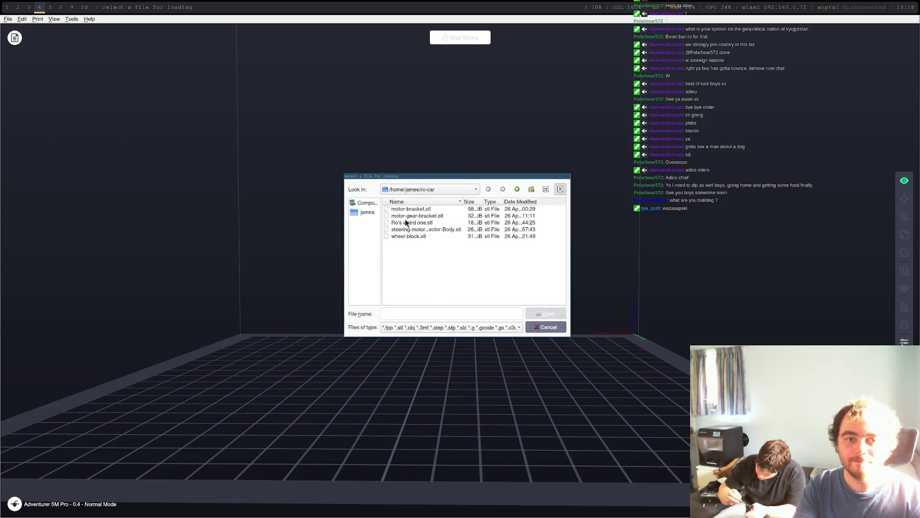
left_click(424, 228)
left_click(549, 313)
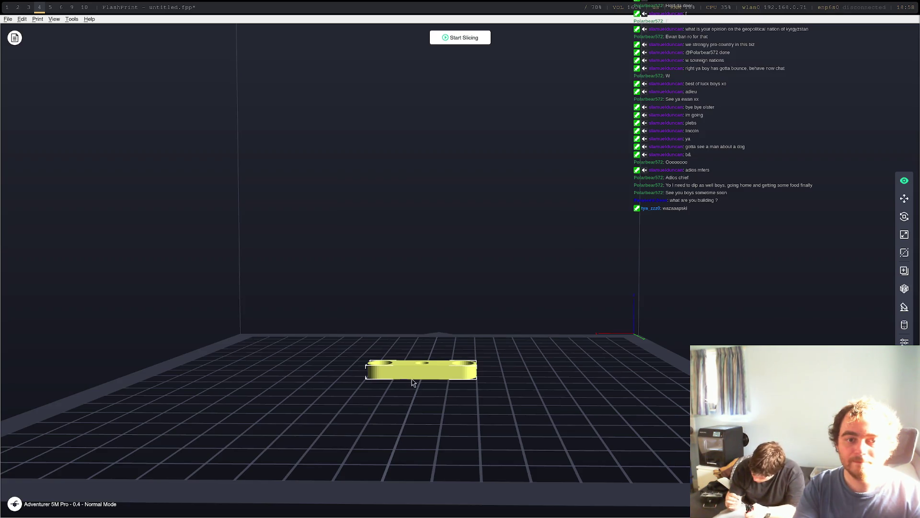
Slice the connector and send the G-code steering-motor-connector-Body to the printer.
left_click(473, 38)
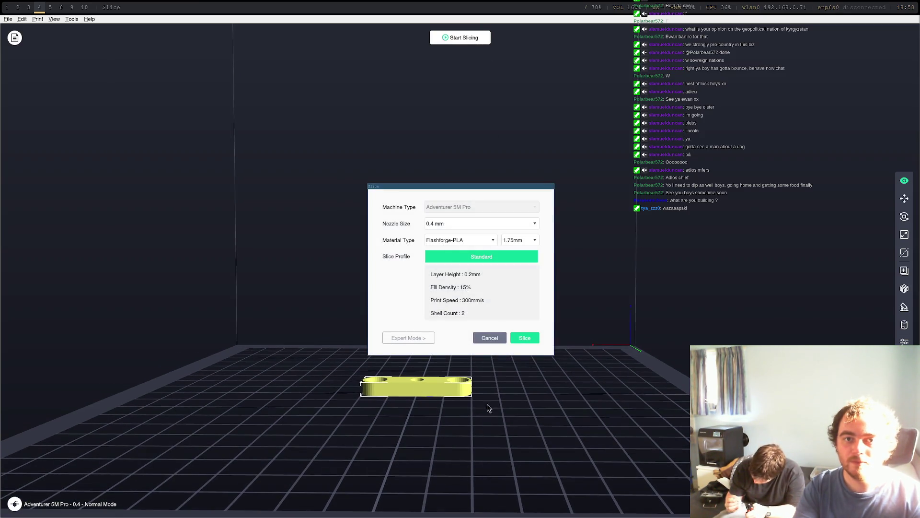
left_click(528, 337)
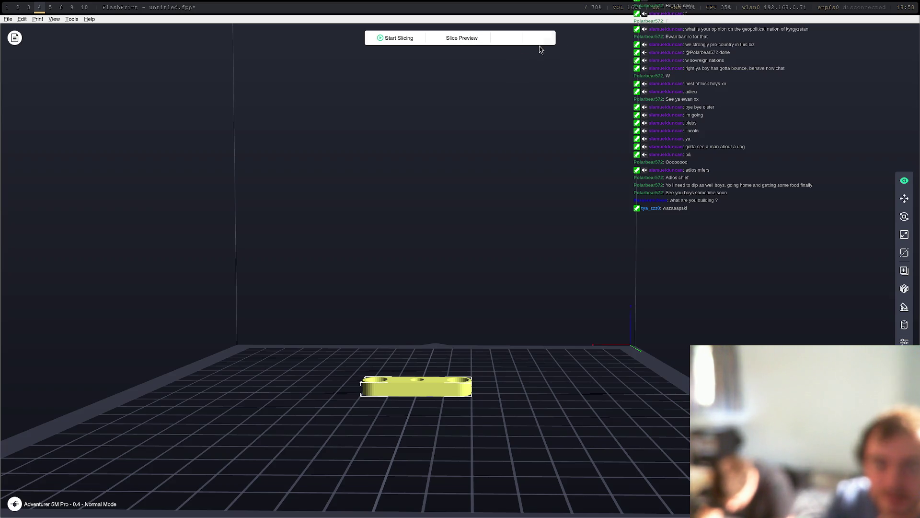
left_click(408, 37)
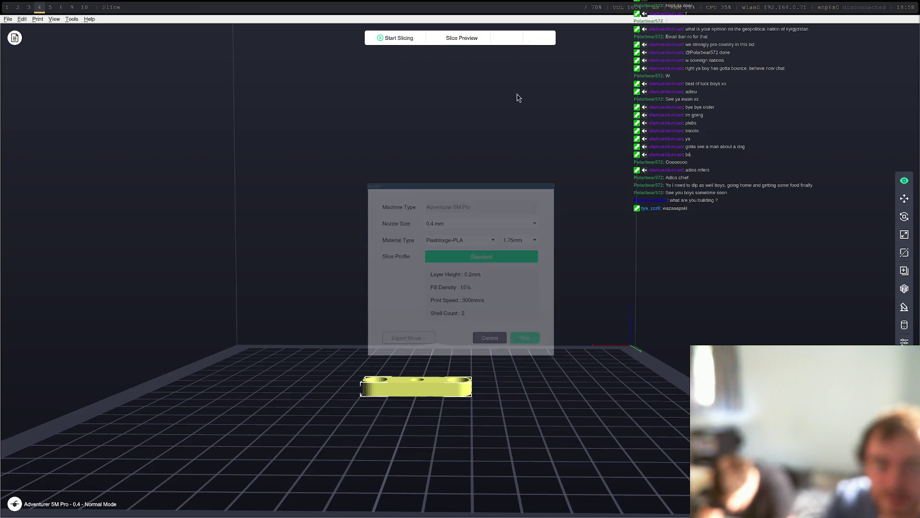
left_click(525, 337)
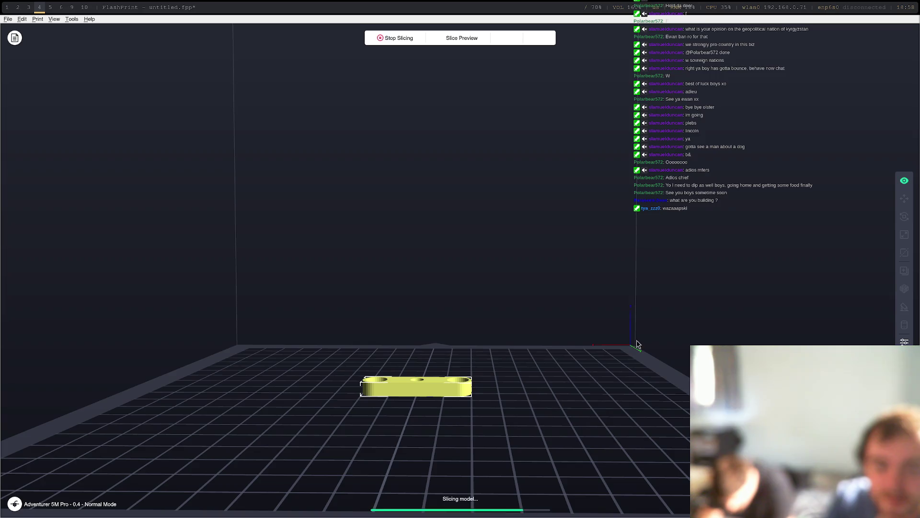
left_click(544, 42)
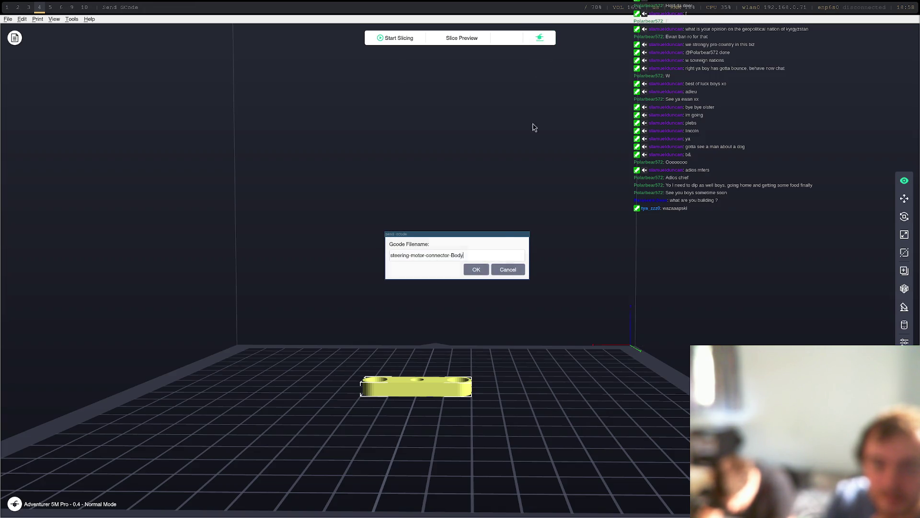
left_click(487, 272)
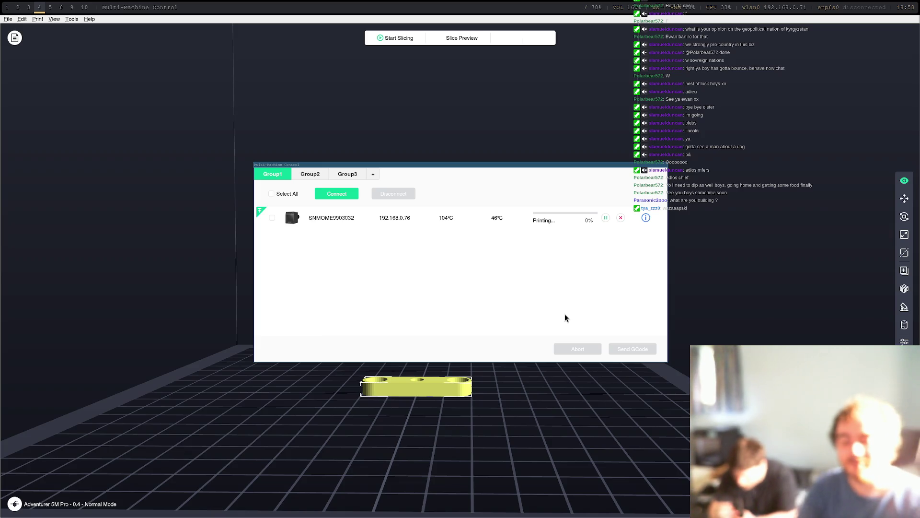
Check the xrandr display-setup commands in the terminal, then return to the FreeCAD connector part.
key("super+8")
key("super+2")
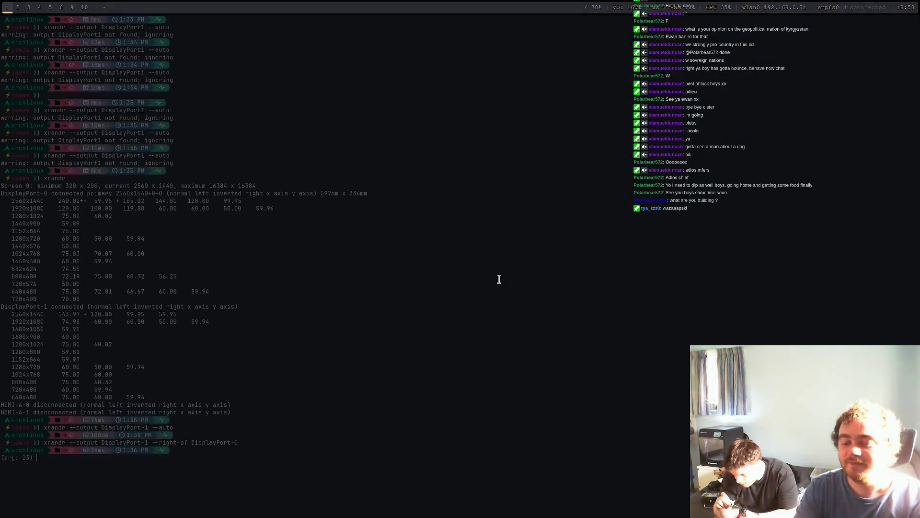
key("super+3")
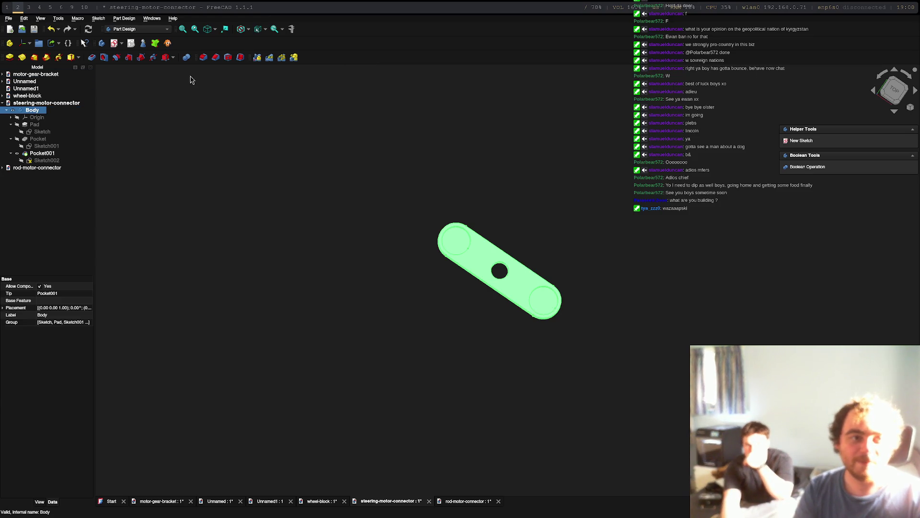
Create a new empty FreeCAD document, Unnamed2.
left_click(9, 18)
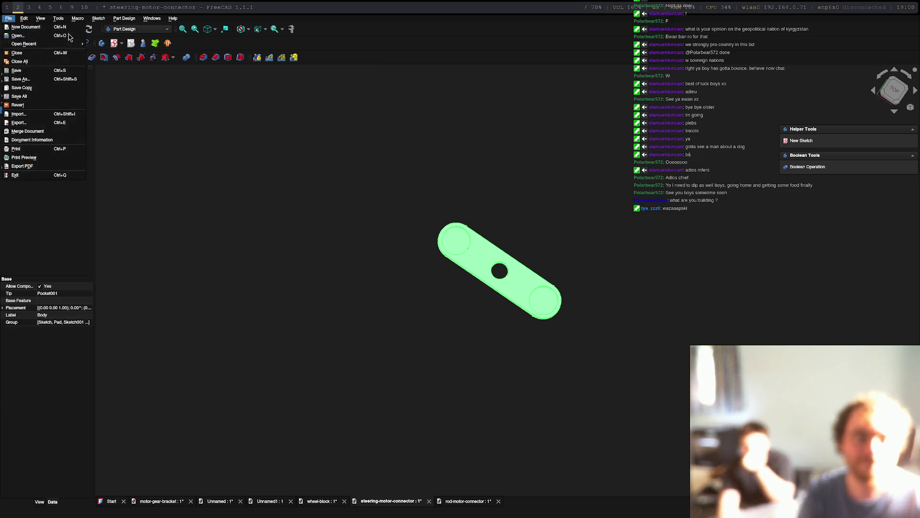
left_click(26, 27)
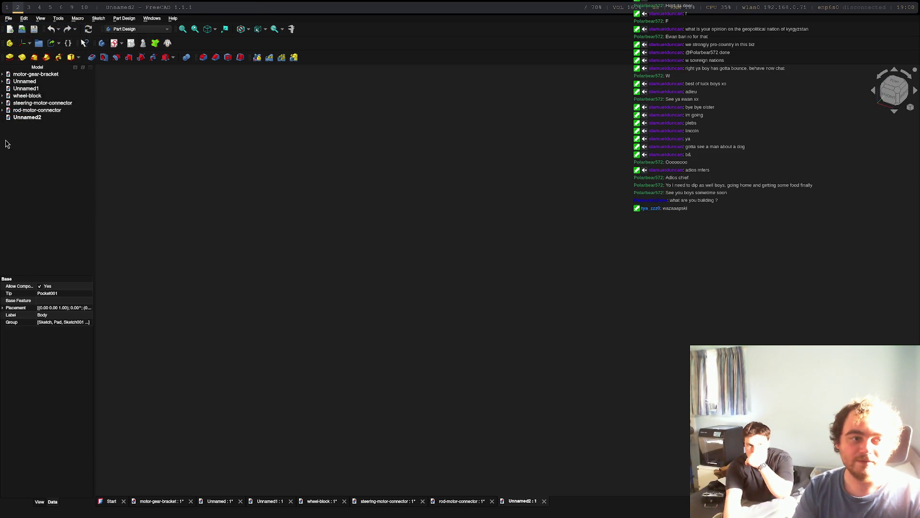
left_click(24, 117)
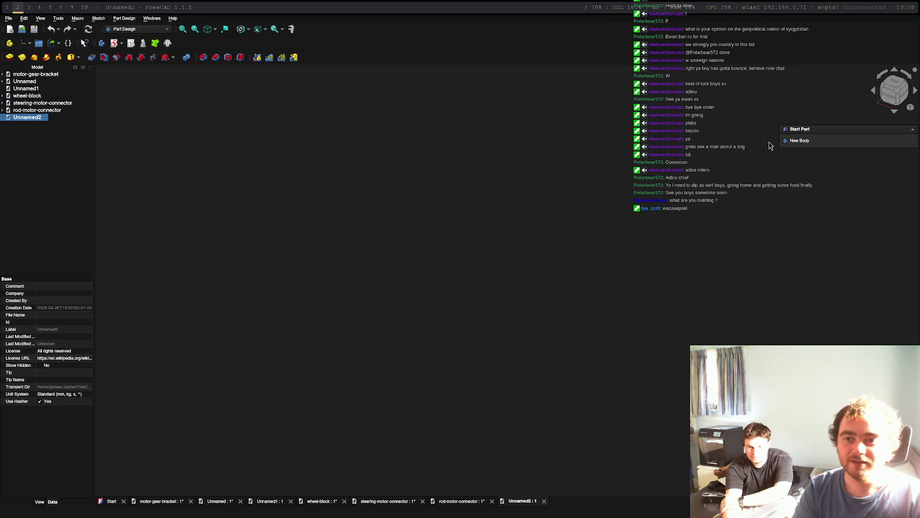
Add a Body with a new sketch attached to the XY plane, ready for circles.
left_click(796, 140)
left_click(801, 140)
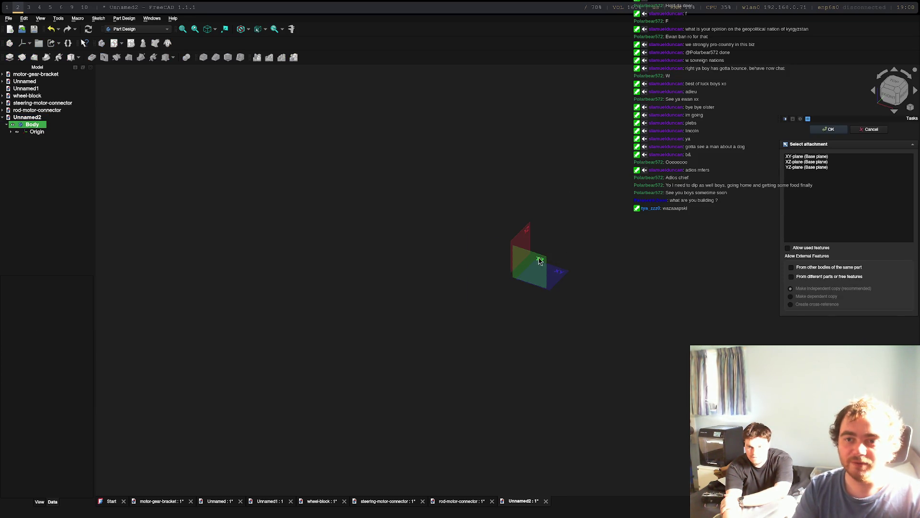
left_click(542, 375)
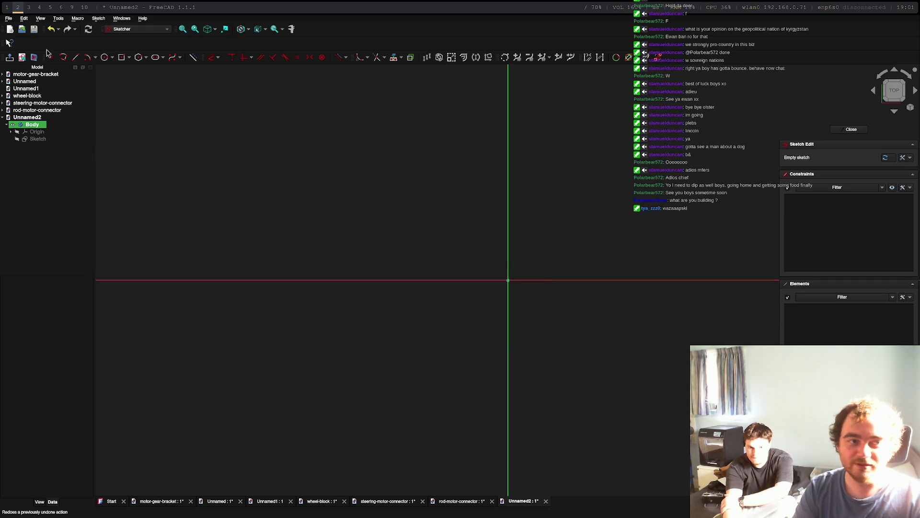
left_click(104, 57)
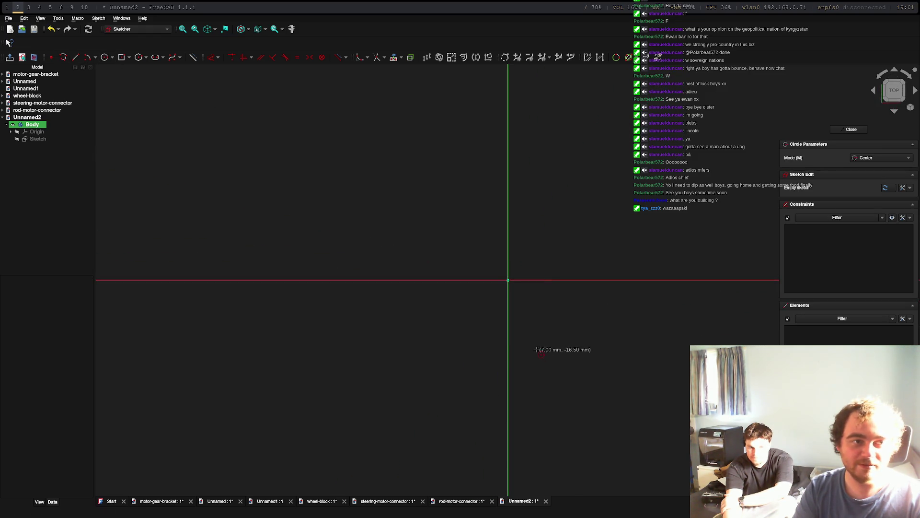
left_click(508, 280)
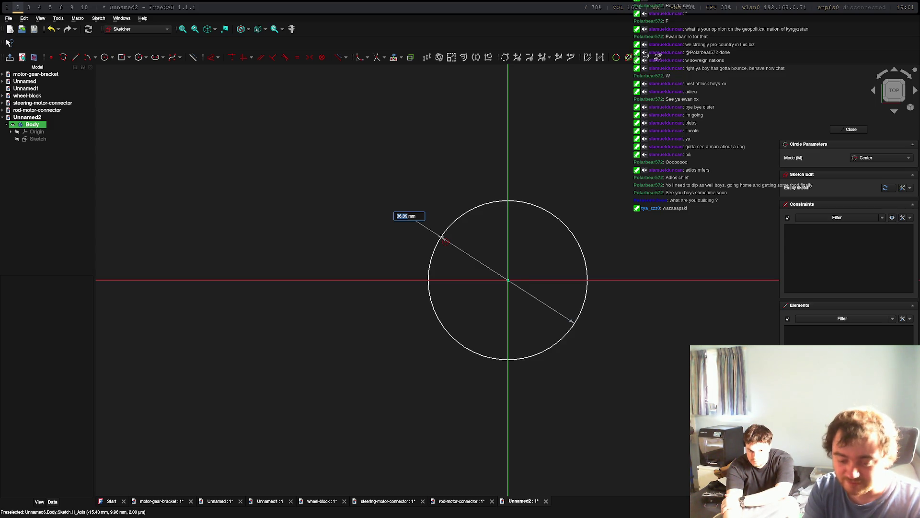
type("6")
key("Return")
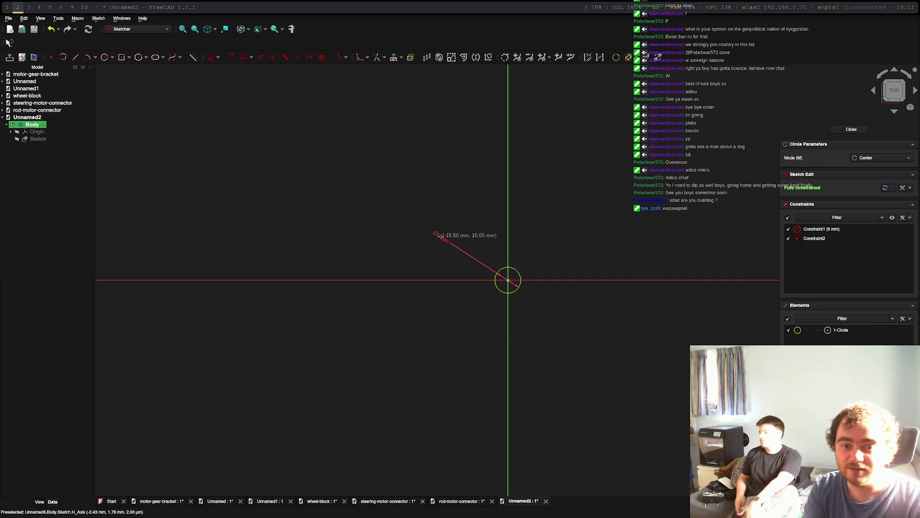
scroll(554, 337, "up", 7)
scroll(508, 276, "down", 15)
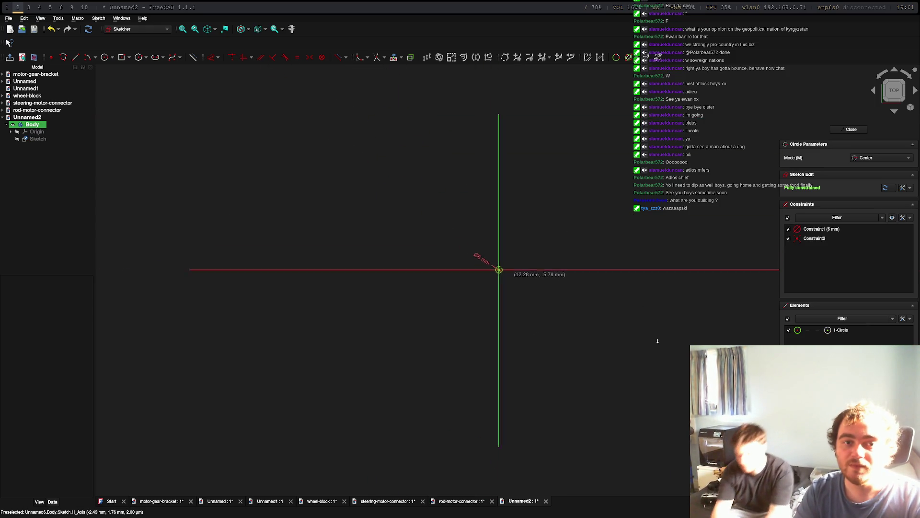
scroll(522, 287, "up", 6)
middle_click_drag(572, 163, 578, 267)
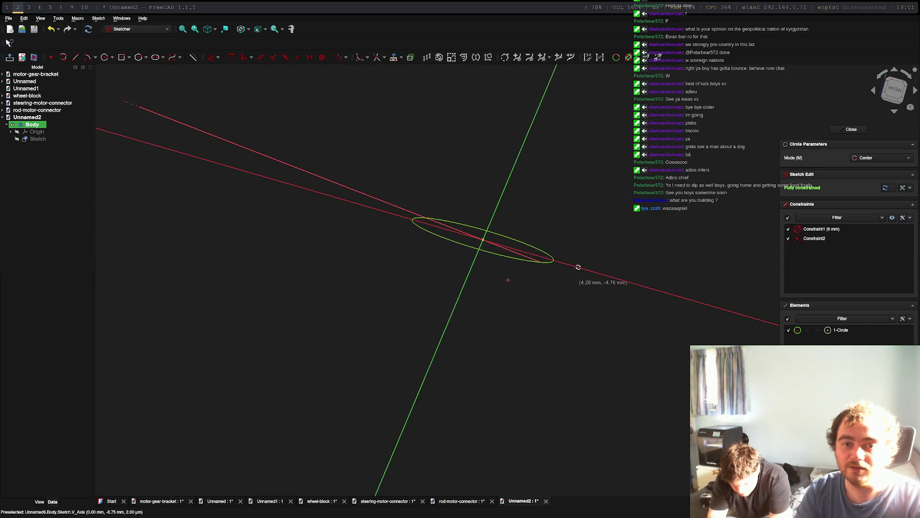
key("2")
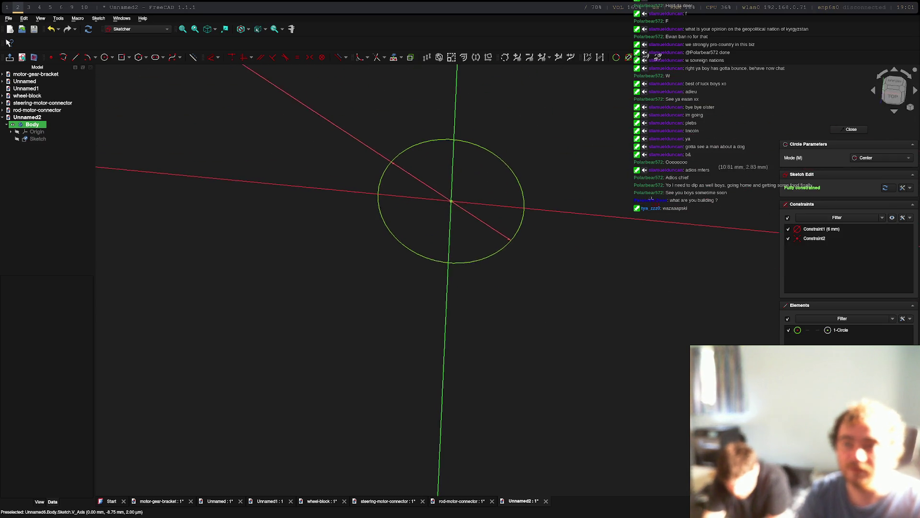
scroll(528, 164, "down", 5)
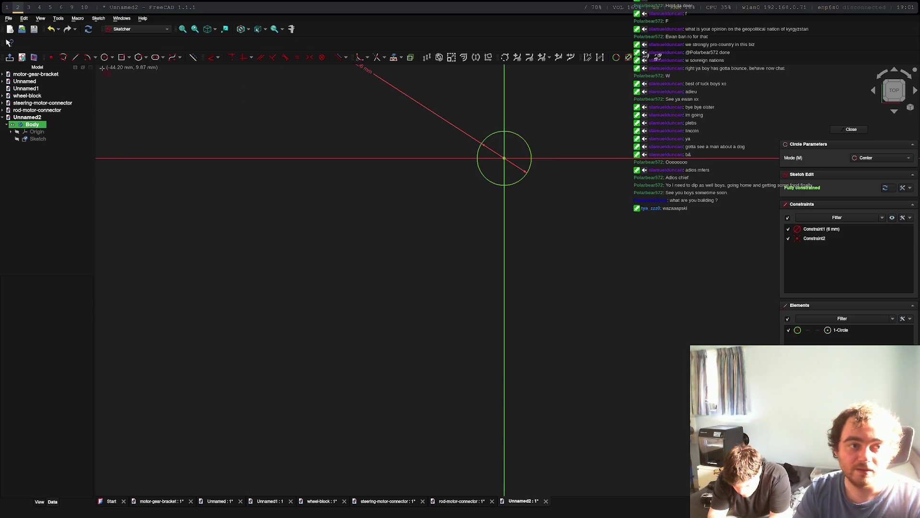
left_click(121, 57)
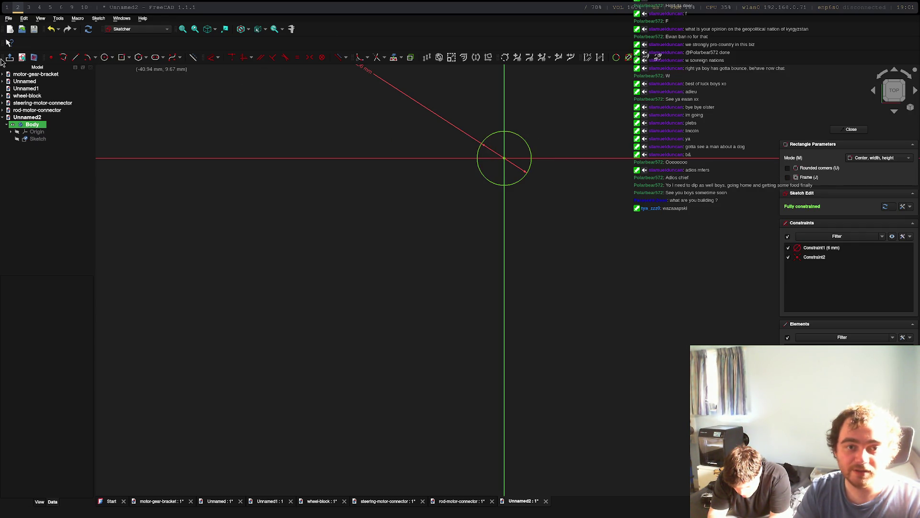
key("Escape")
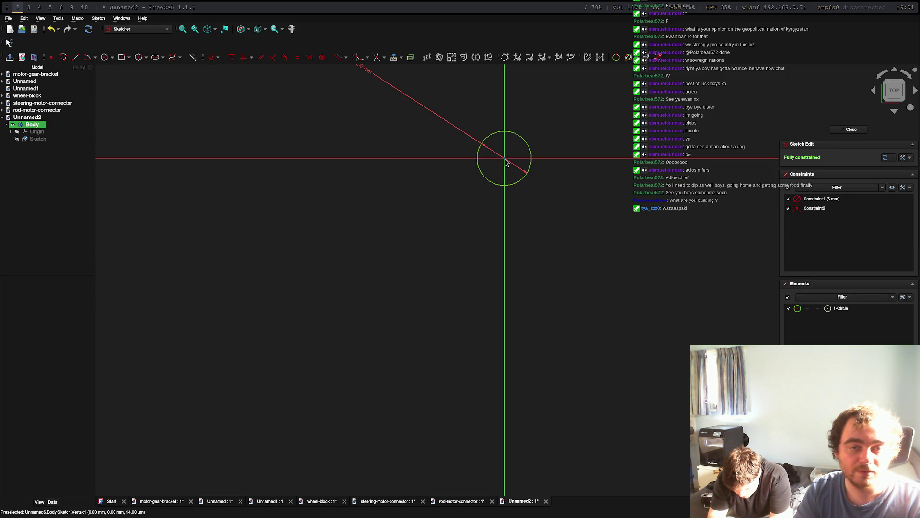
Draw a 6 × 6 mm square centred on the circle's centre.
left_click(123, 60)
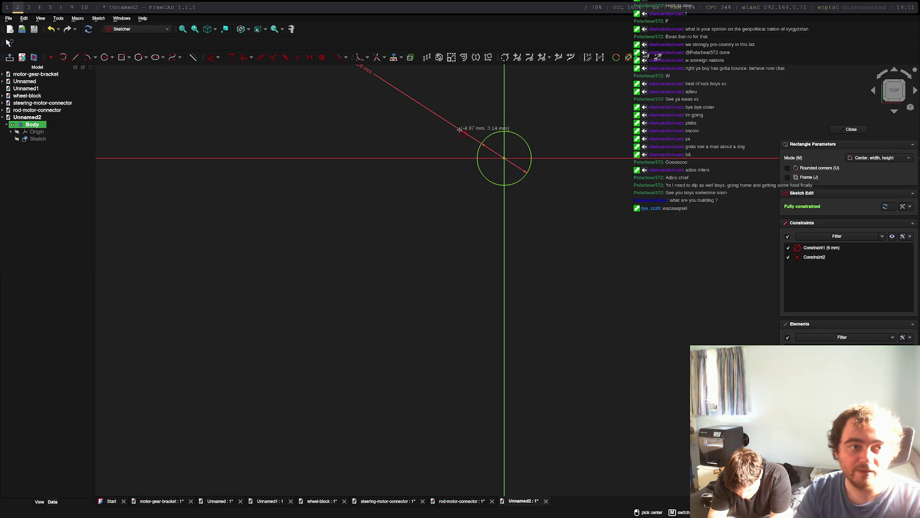
left_click(504, 158)
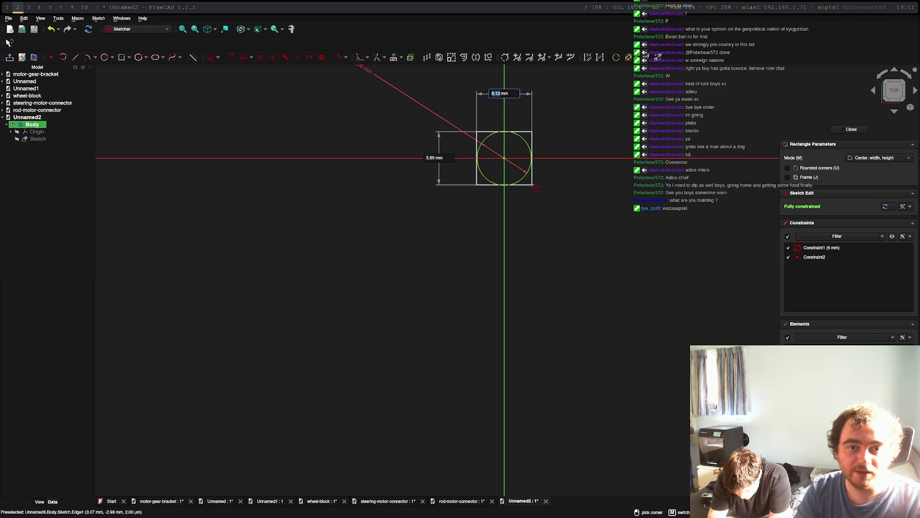
type("6")
key("Tab")
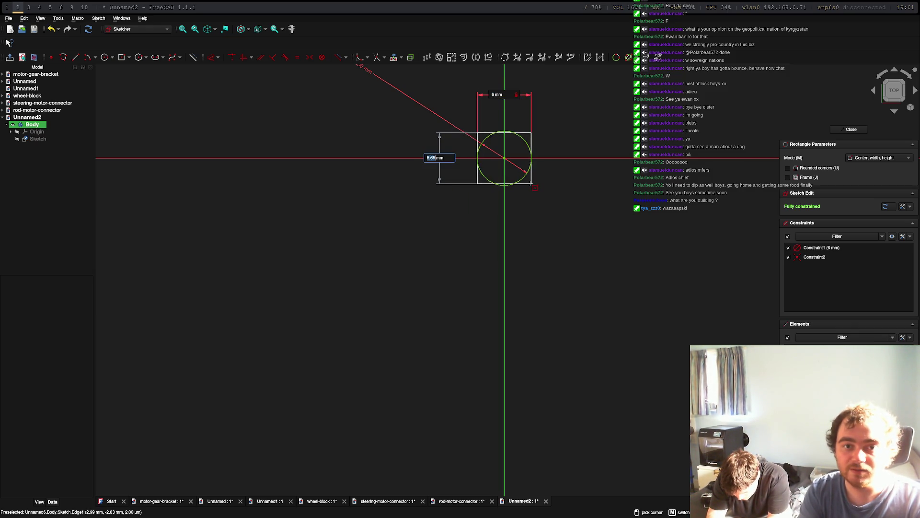
type("6")
key("Return")
key("v")
key("f")
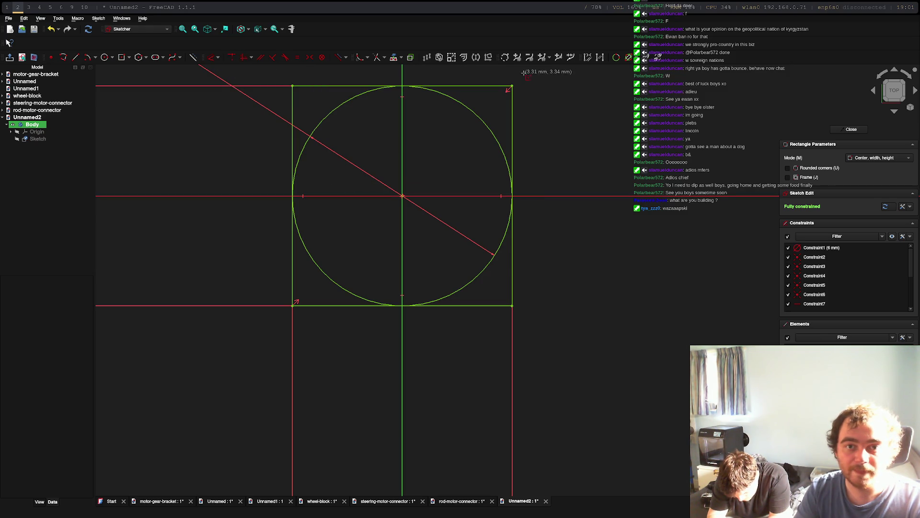
left_click(377, 58)
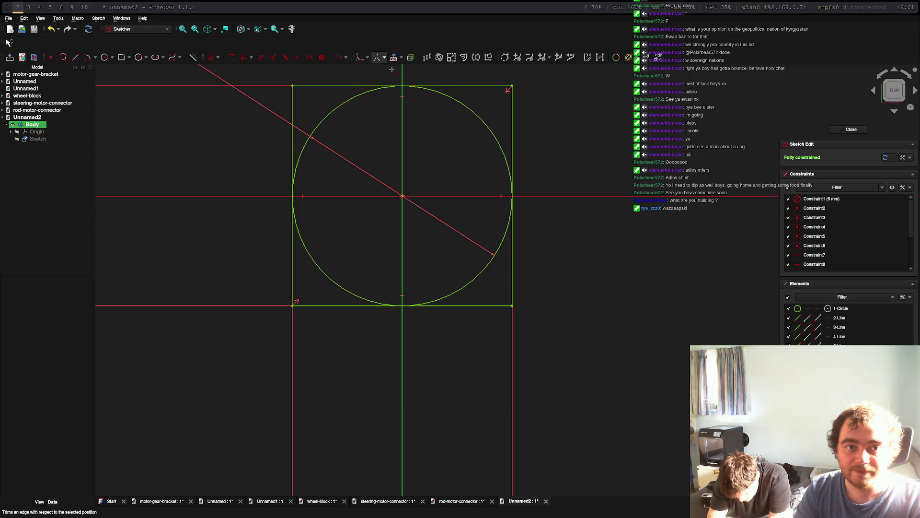
Delete the square's top edge and upper sides, trim the circle's lower half, and remove the redundant 6 mm constraint.
left_click(493, 86)
key("d")
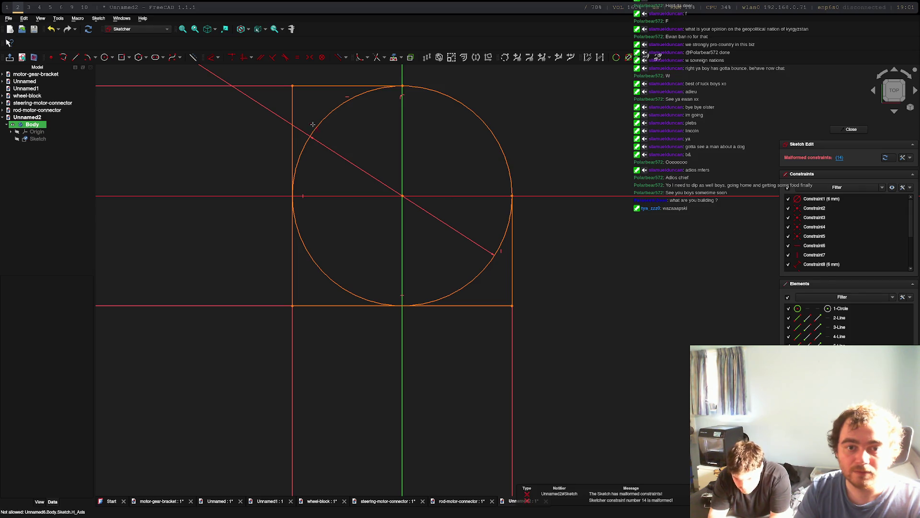
left_click(295, 102)
key("Delete")
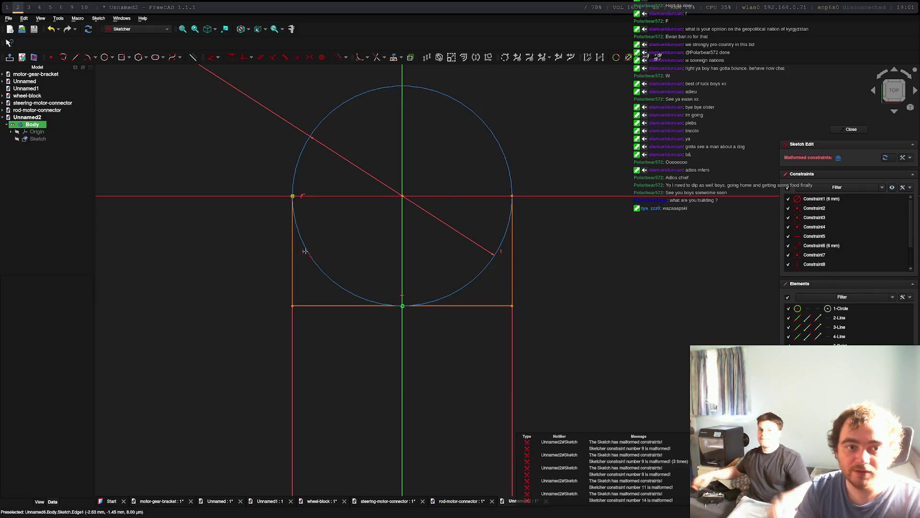
left_click(456, 293)
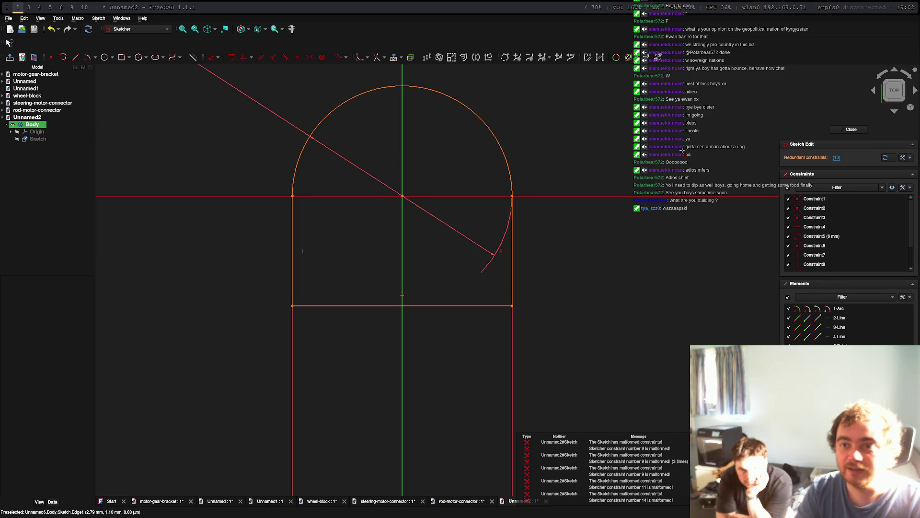
left_click(837, 158)
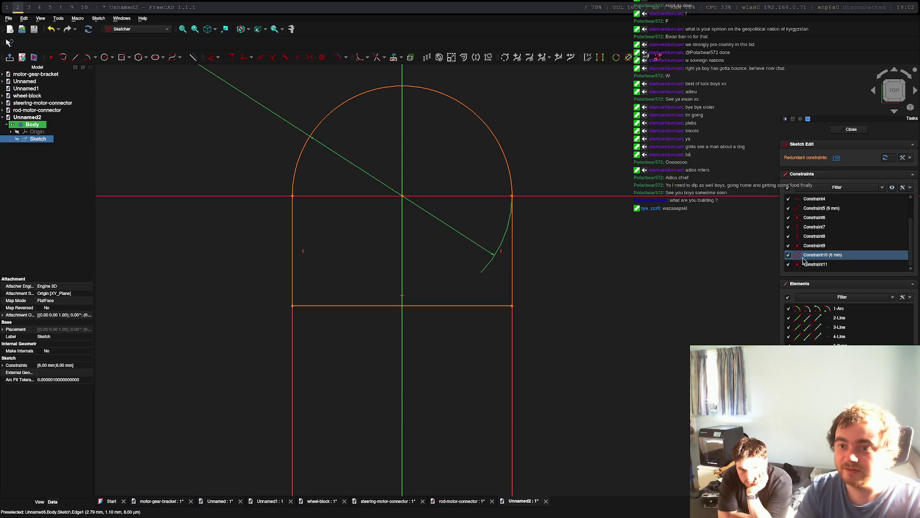
key("Delete")
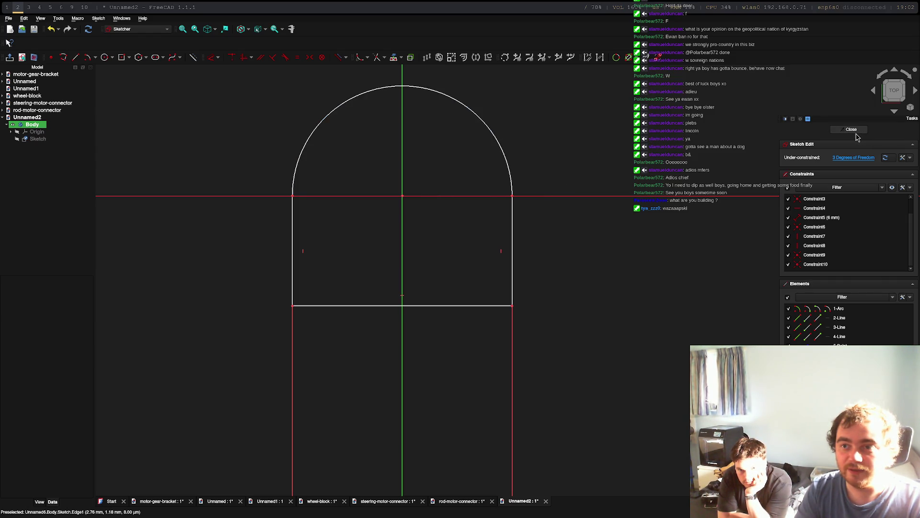
Draw a 3 mm hole circle centred on the origin.
left_click(104, 58)
left_click(402, 195)
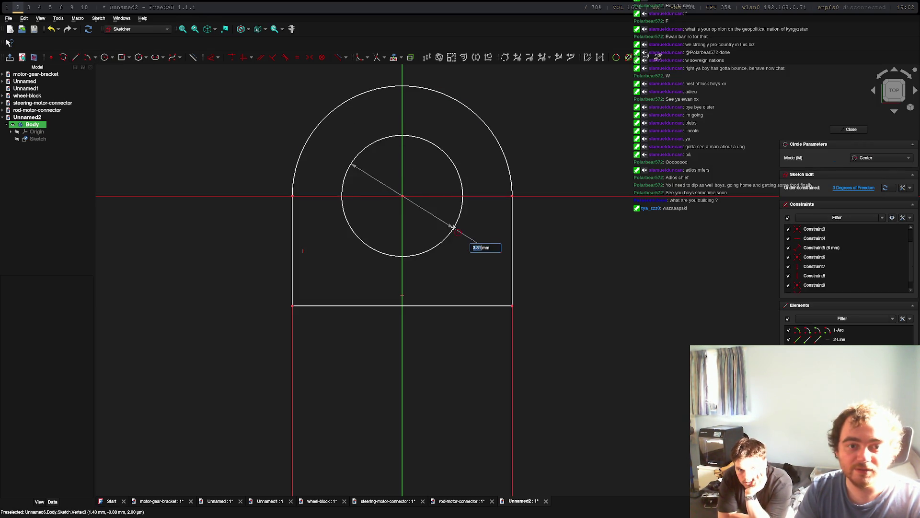
type("3")
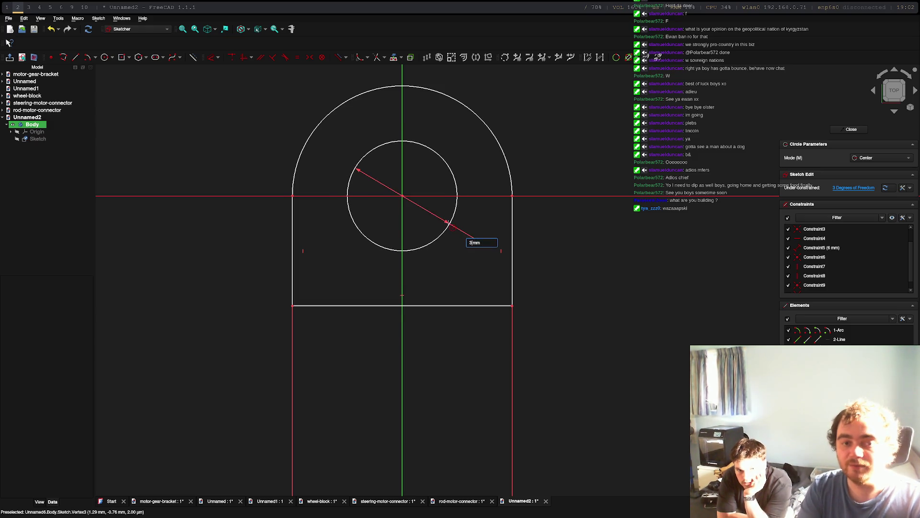
key("Return")
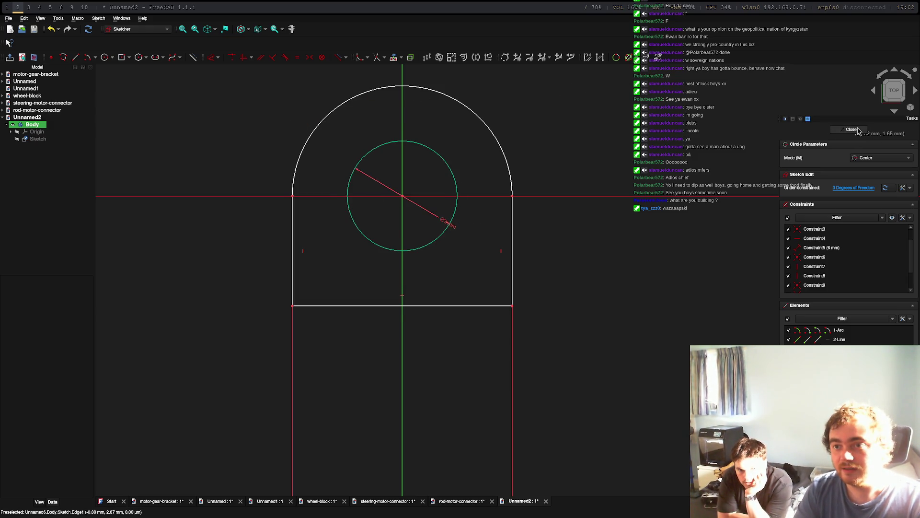
Close the sketch and pad it into a solid tab with a through hole.
left_click(851, 129)
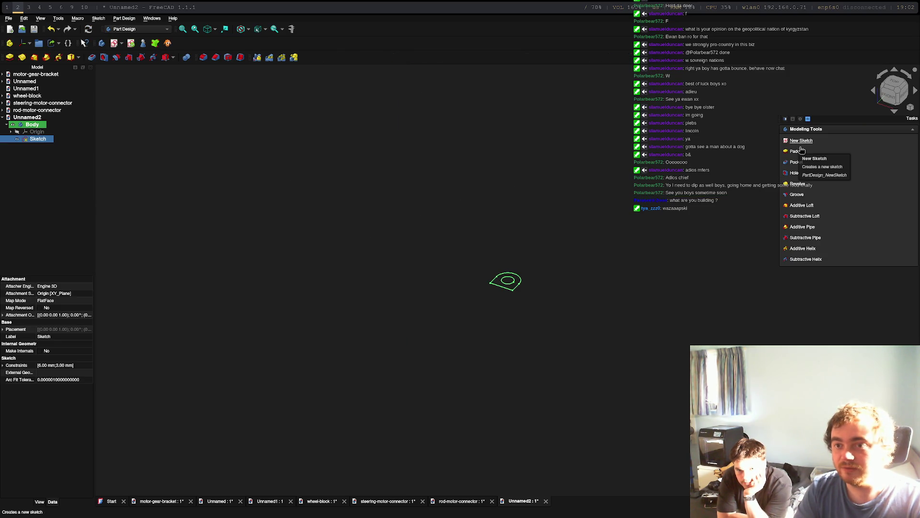
left_click(794, 151)
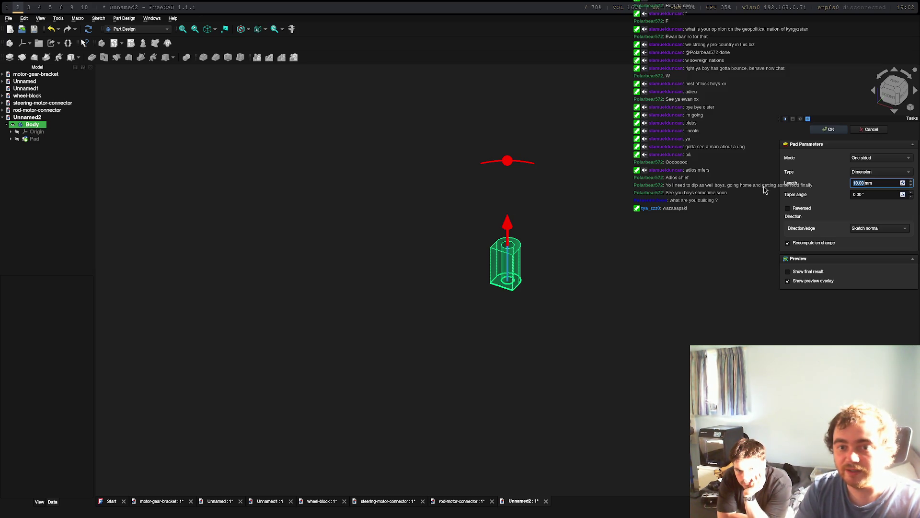
key("Return")
Attach a new sketch to the padded tab's flat front face.
scroll(589, 235, "up", 8)
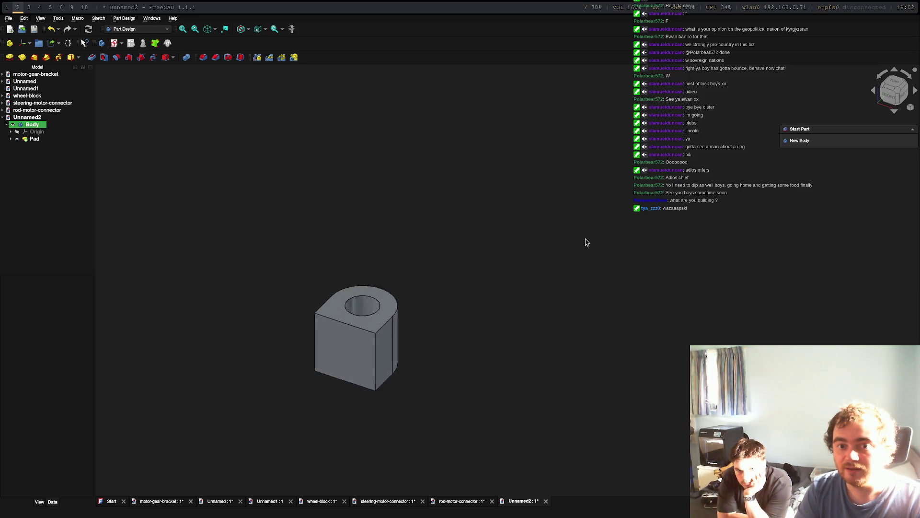
mouse_move(419, 316)
middle_mouse_down()
mouse_move(527, 296)
mouse_move(658, 233)
middle_mouse_up()
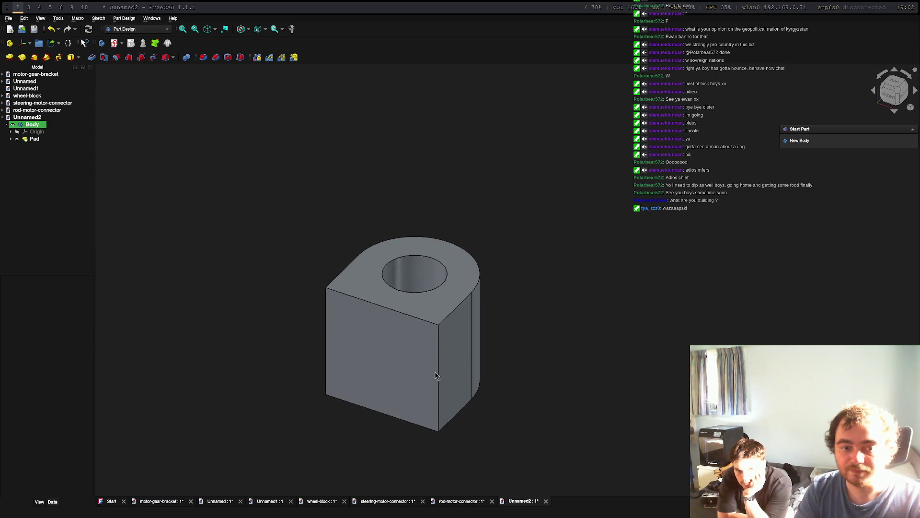
left_click(398, 355)
left_click(800, 158)
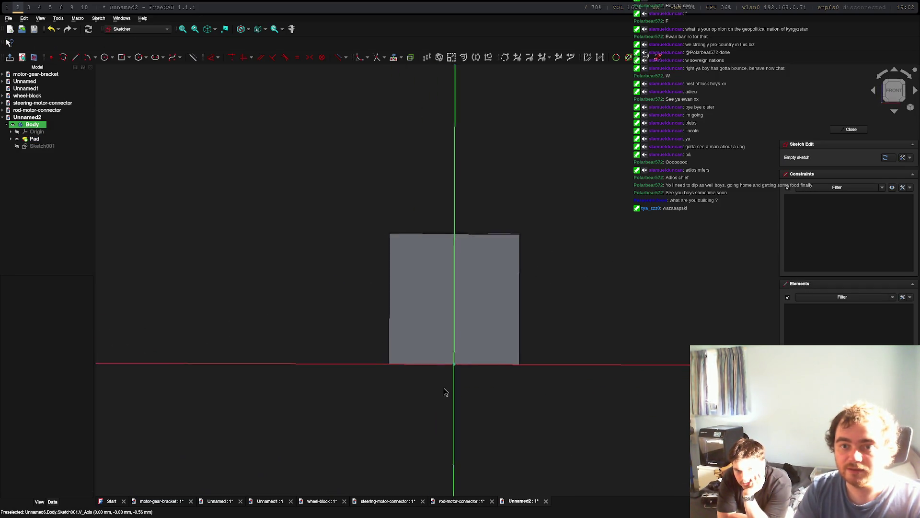
Draw a 4 mm peg circle centred on the vertical axis and close the sketch.
left_click(104, 58)
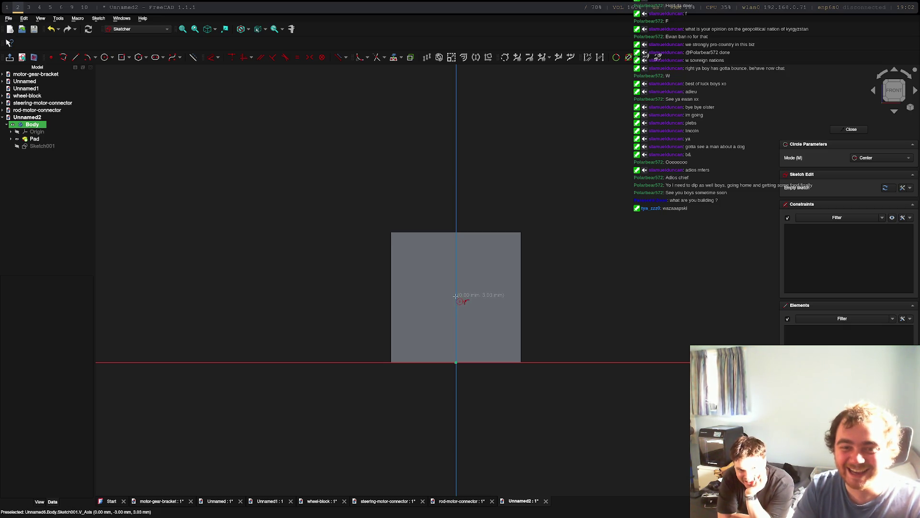
left_click(455, 296)
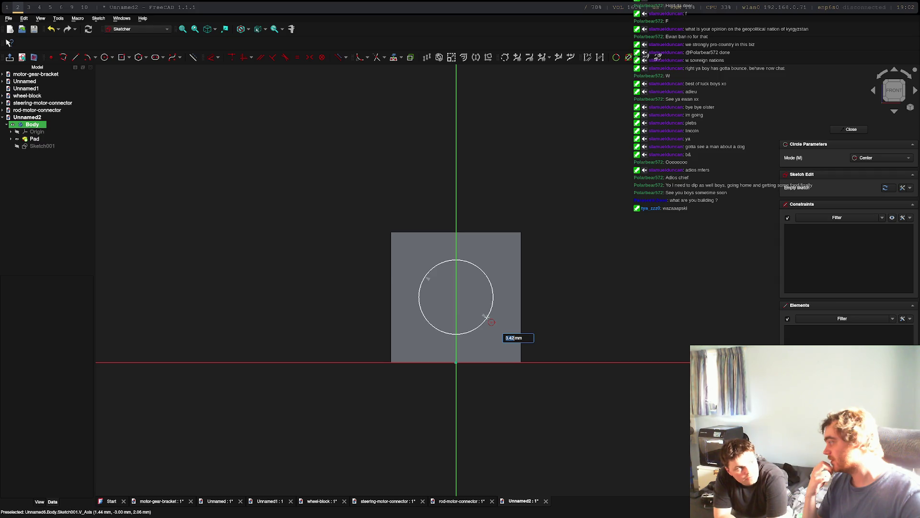
type("4")
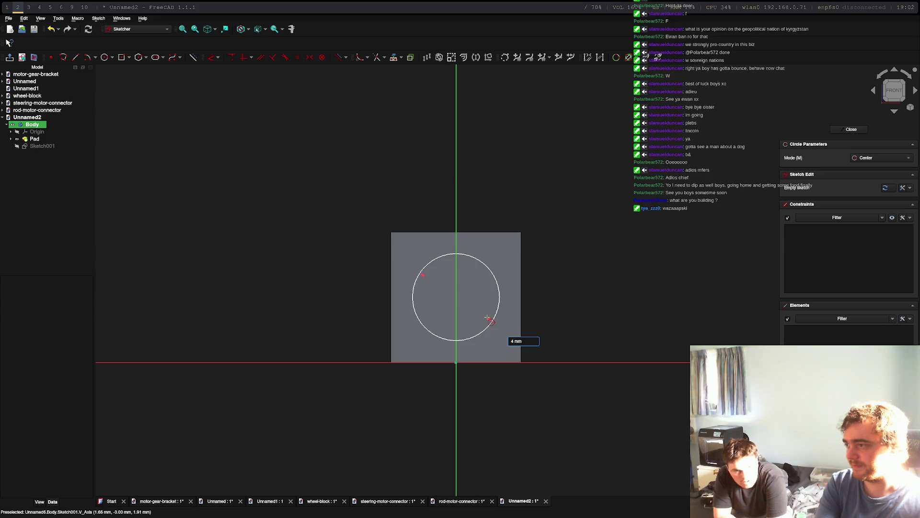
key("Return")
mouse_move(489, 316)
middle_mouse_down()
mouse_move(527, 266)
mouse_move(555, 192)
mouse_move(551, 200)
middle_mouse_up()
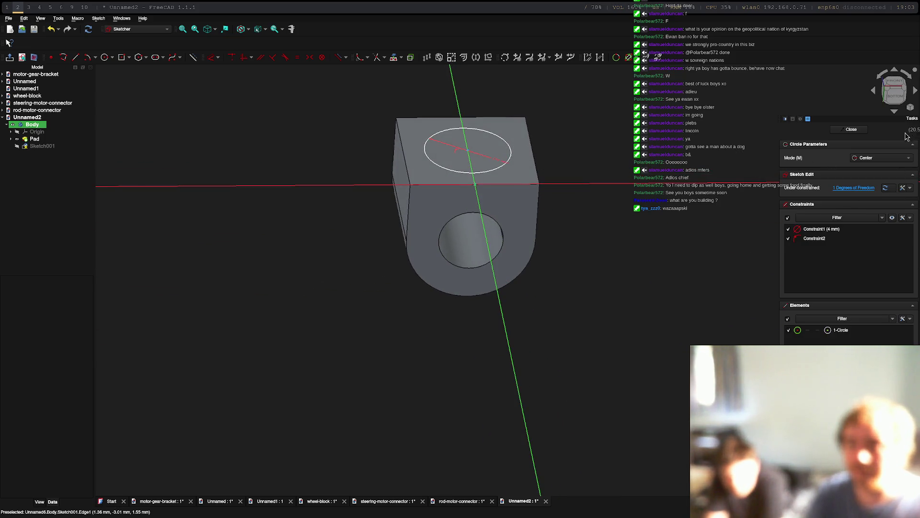
left_click(852, 129)
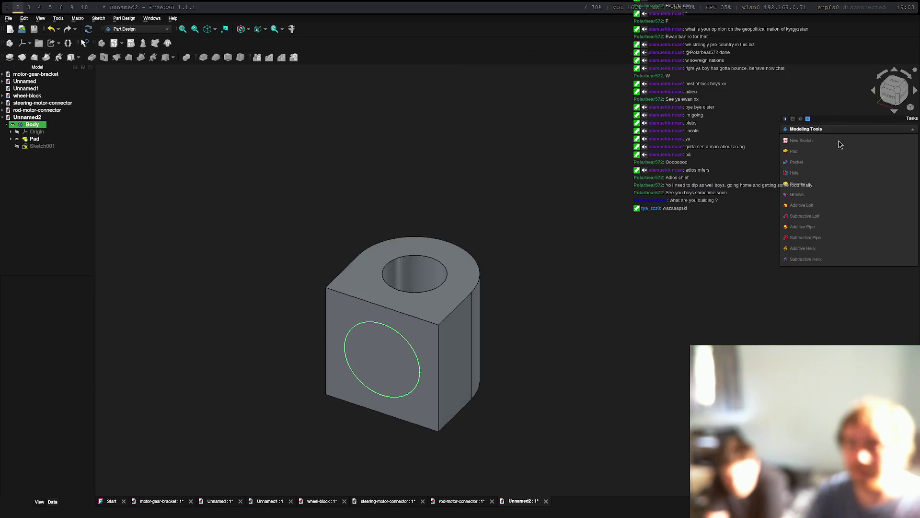
Pad Sketch001's 4 mm circle into a cylindrical peg and orbit to inspect it.
left_click(404, 341)
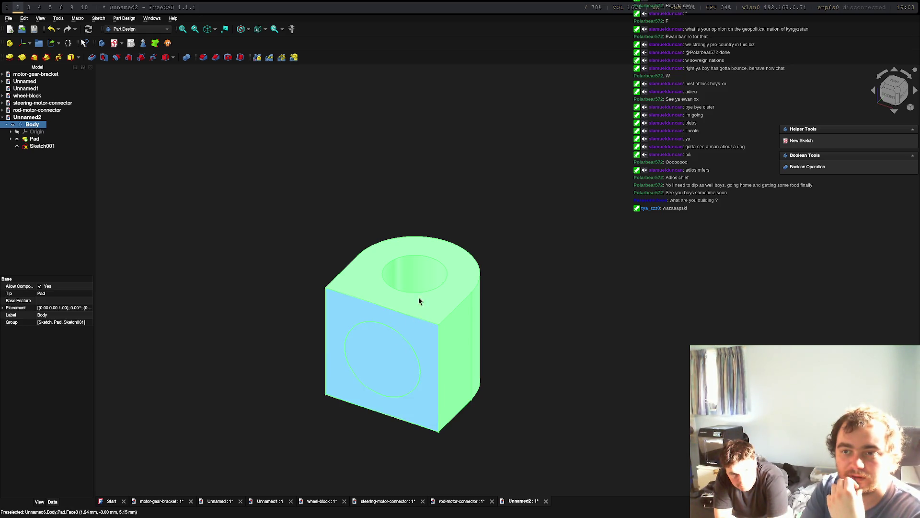
left_click(420, 371)
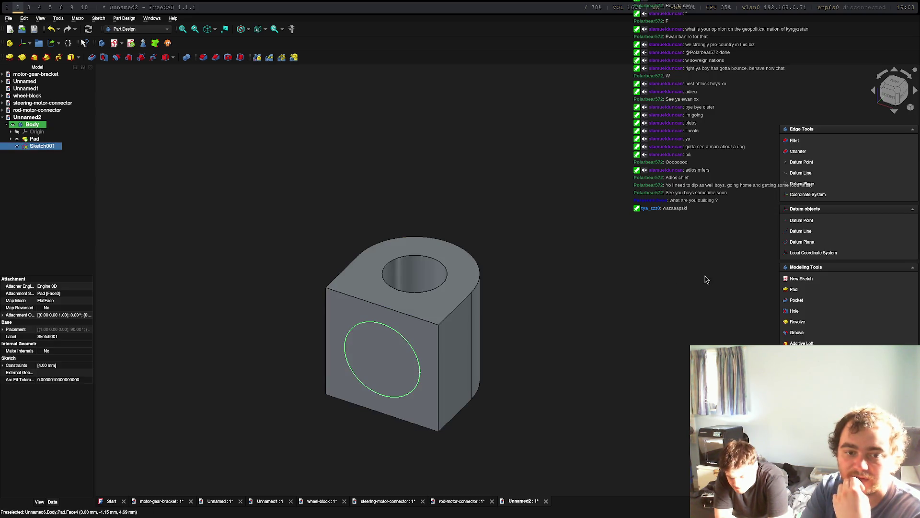
left_click(794, 290)
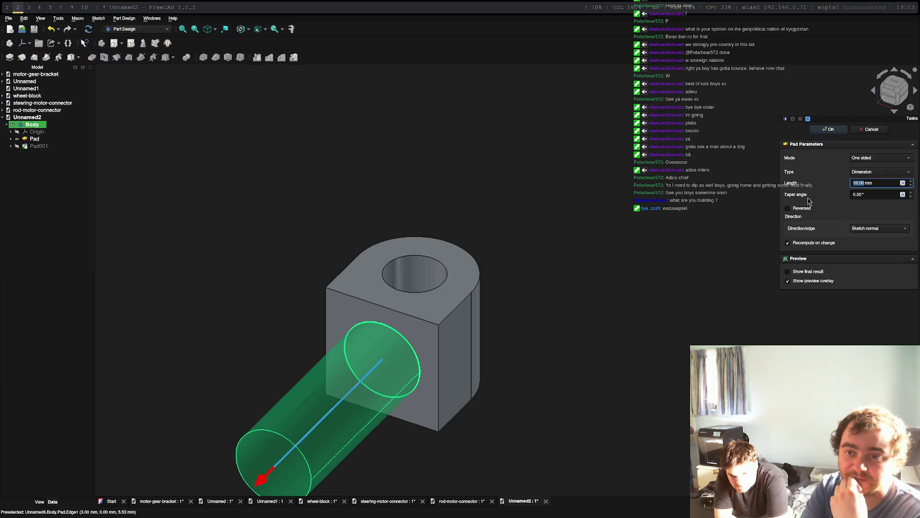
key("Return")
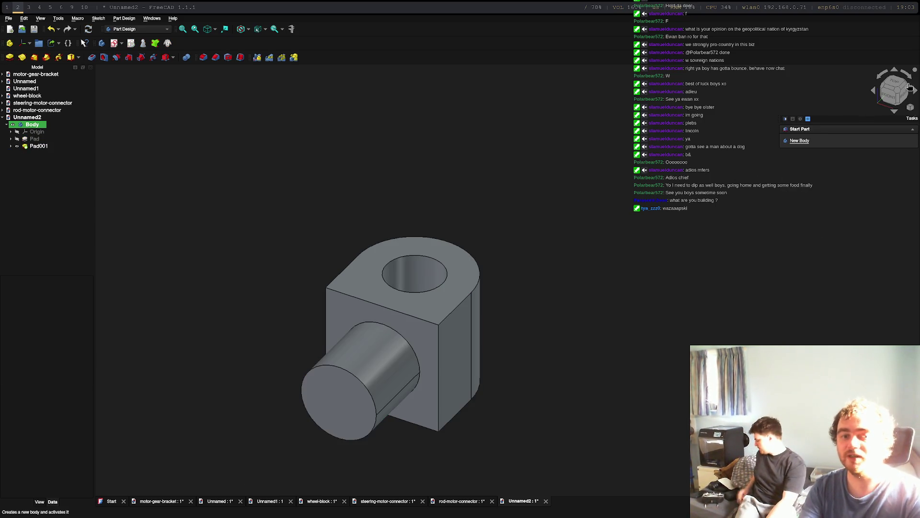
mouse_move(560, 315)
middle_mouse_down()
mouse_move(581, 207)
mouse_move(453, 191)
middle_mouse_up()
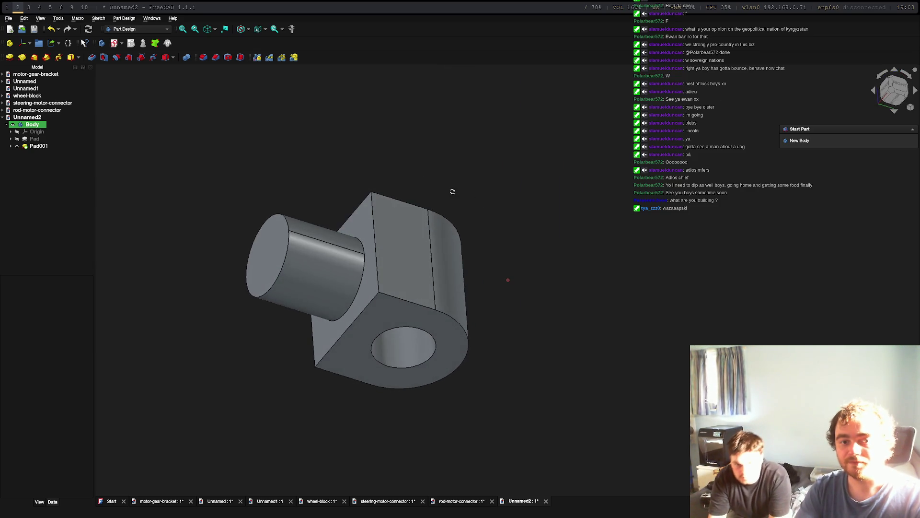
mouse_move(554, 211)
middle_mouse_down()
mouse_move(534, 168)
mouse_move(555, 165)
mouse_move(602, 206)
mouse_move(653, 321)
mouse_move(634, 278)
middle_mouse_up()
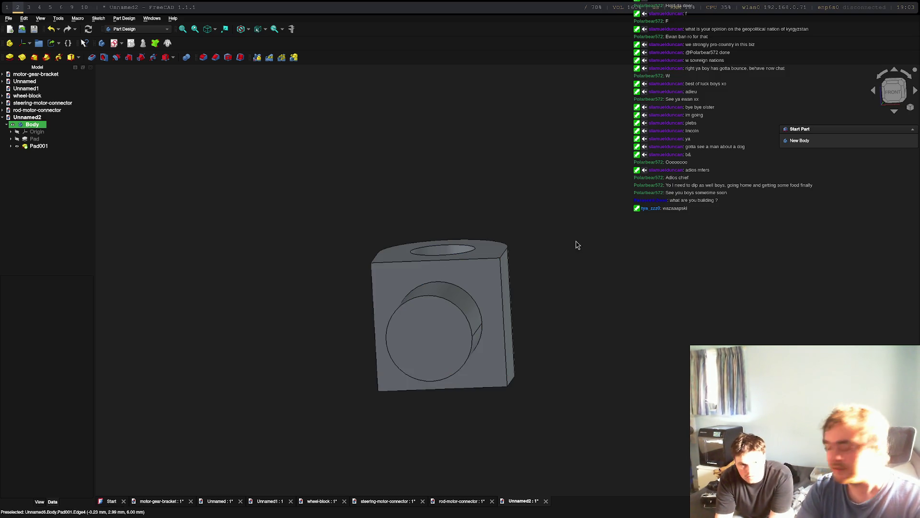
Select the Body and try exporting it, dismissing the missing-extension error.
left_click(9, 18)
left_click(109, 206)
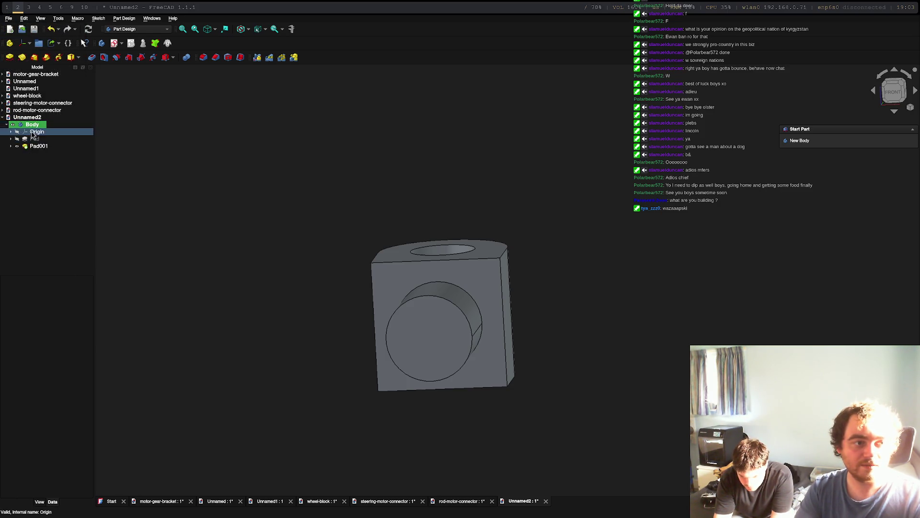
left_click(33, 124)
left_click(8, 18)
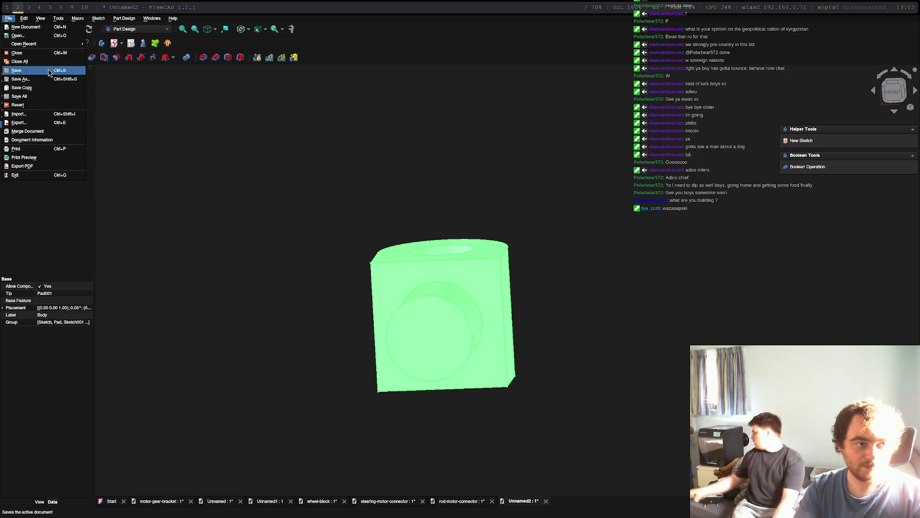
left_click(40, 122)
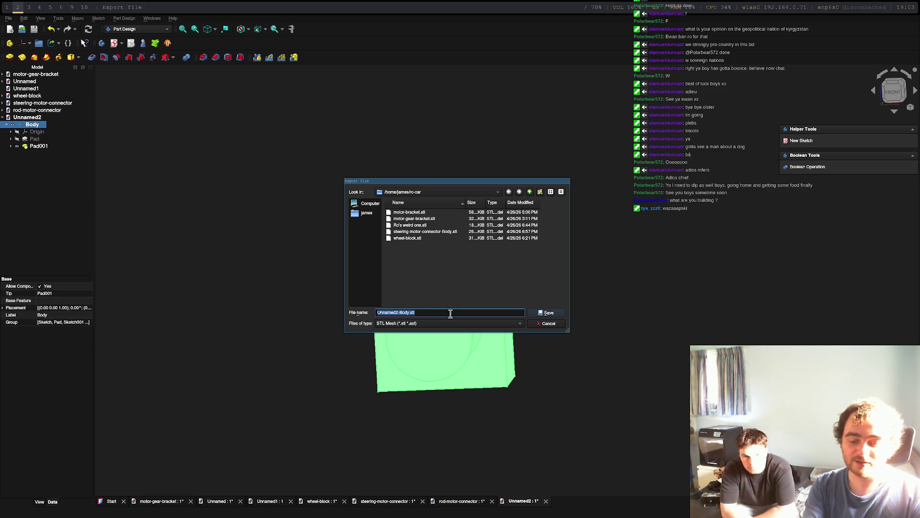
type("gibbys_wrid")
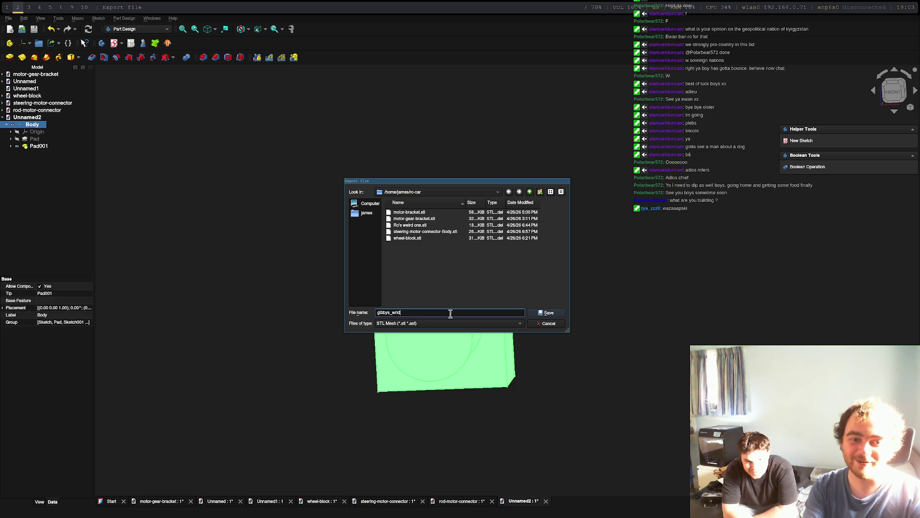
key("BackSpace")
key("BackSpace")
key("BackSpace")
type("eird")
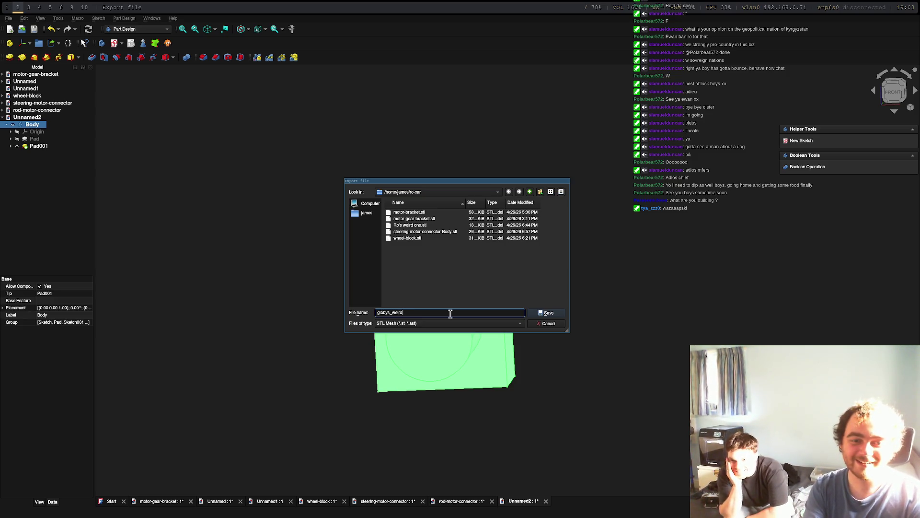
type("one")
key("Return")
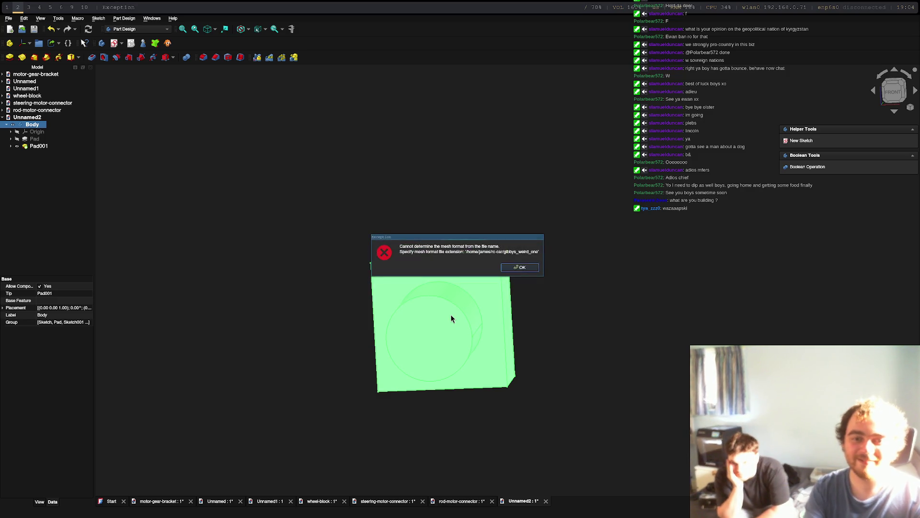
left_click(520, 267)
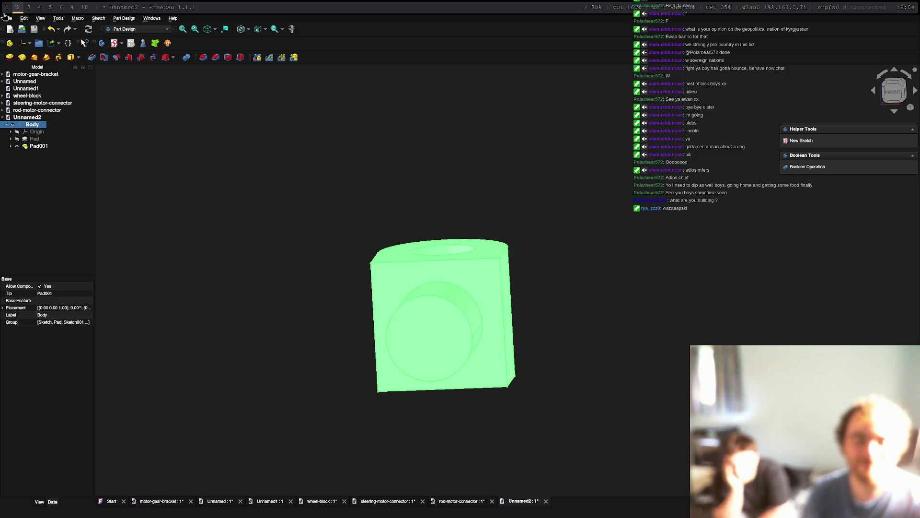
Retry the export, saving the body as the STL gibbys_weird_one in the rc-car folder.
left_click(8, 19)
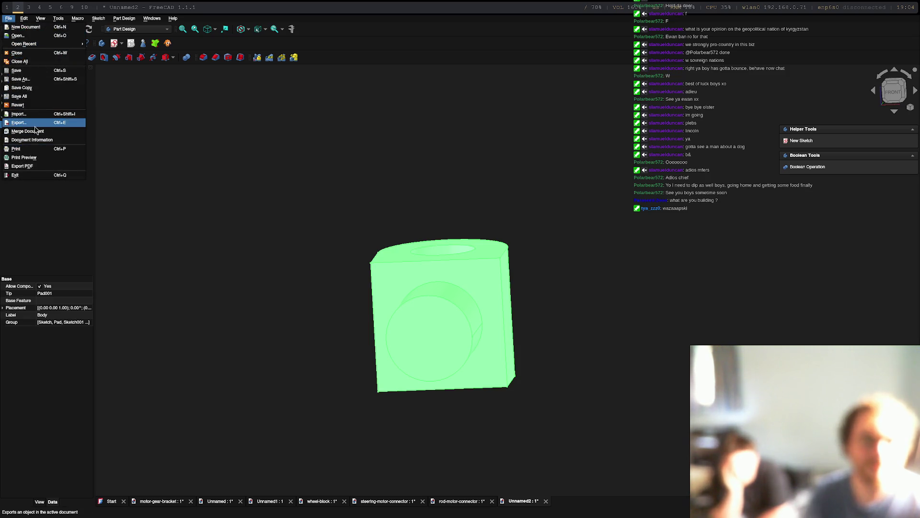
left_click(29, 122)
type("gibbys_weird_one.stl")
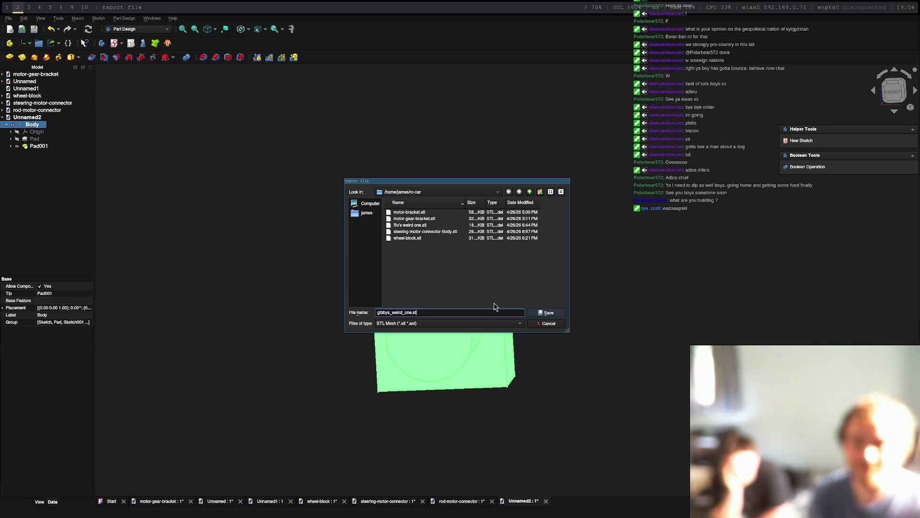
key("Return")
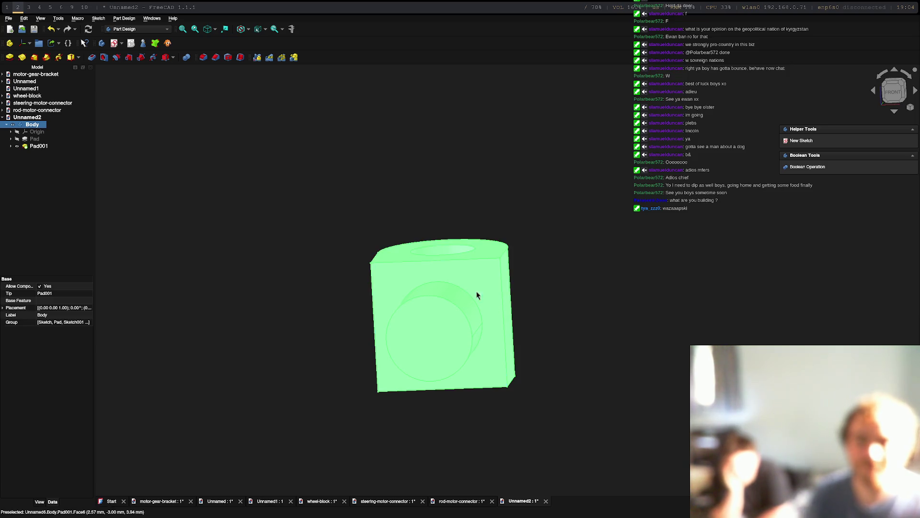
In FlashPrint, replace the old plate model with the newly exported peg-and-tab STL.
key("super+3")
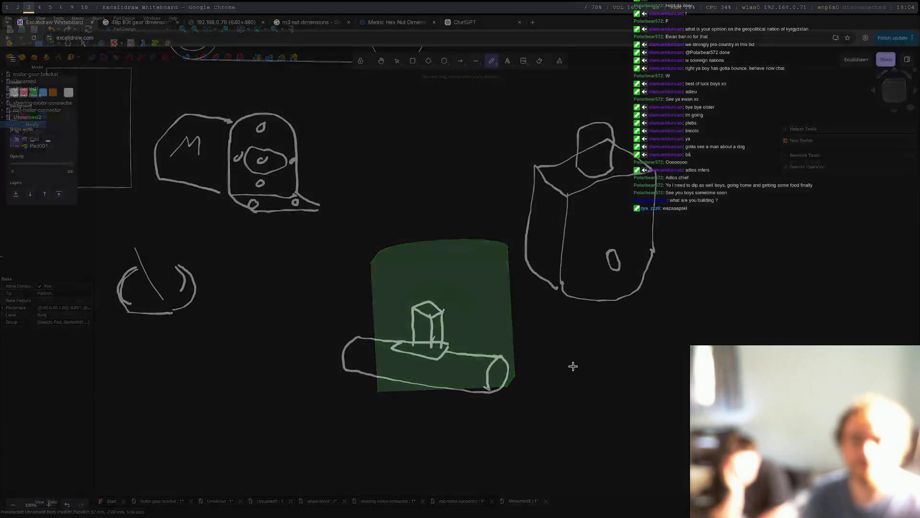
key("super+4")
key("Escape")
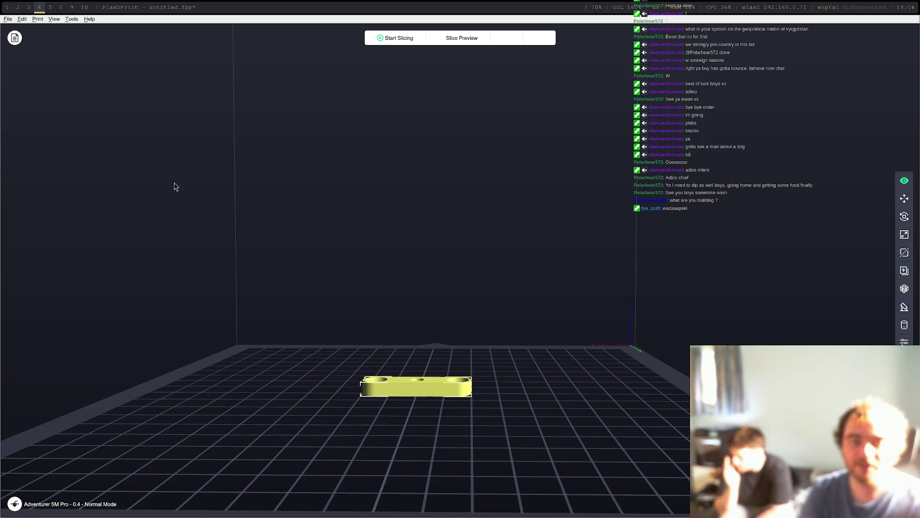
key("Delete")
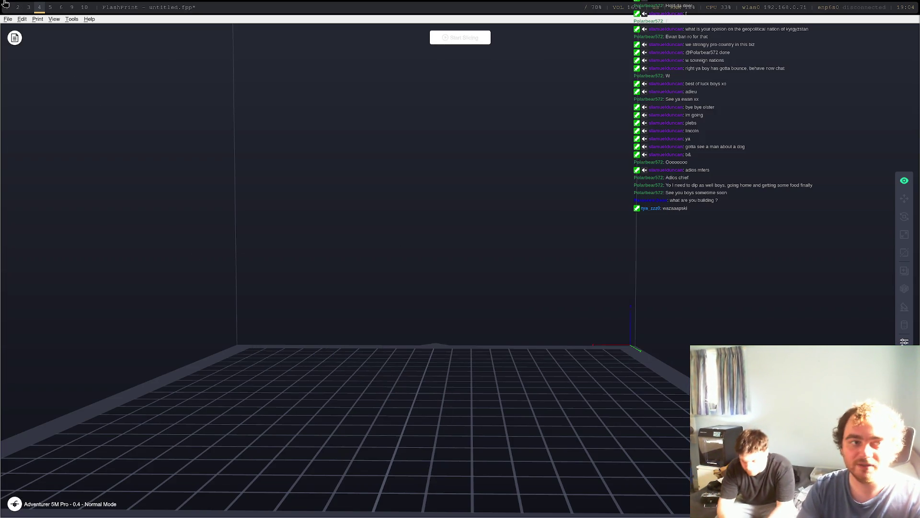
left_click(8, 18)
left_click(24, 46)
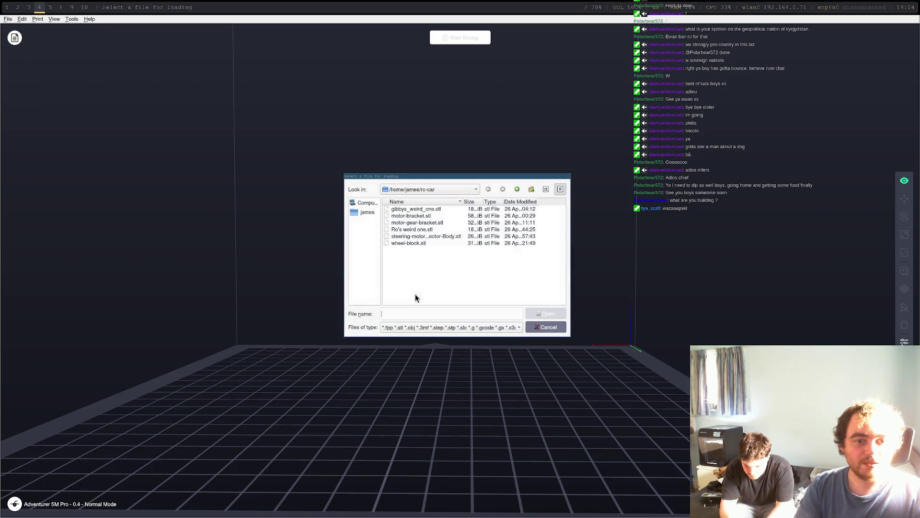
double_click(423, 209)
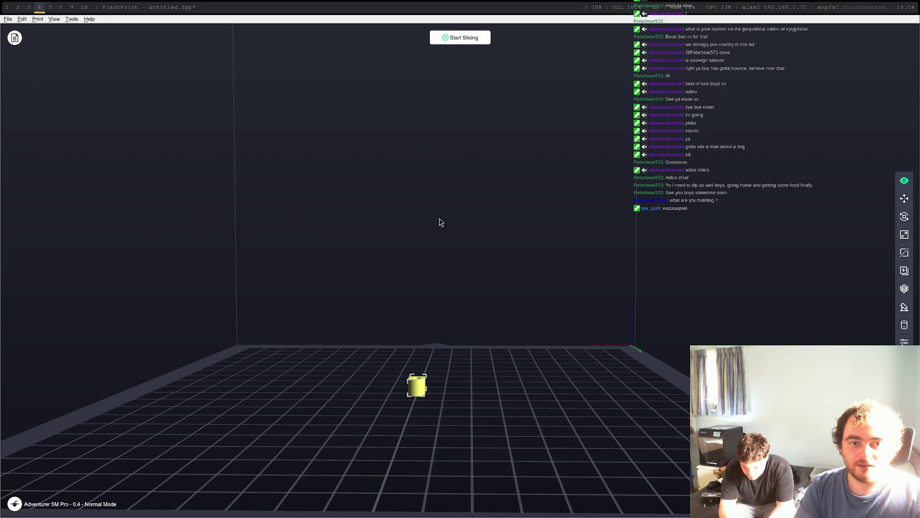
scroll(475, 407, "up", 3)
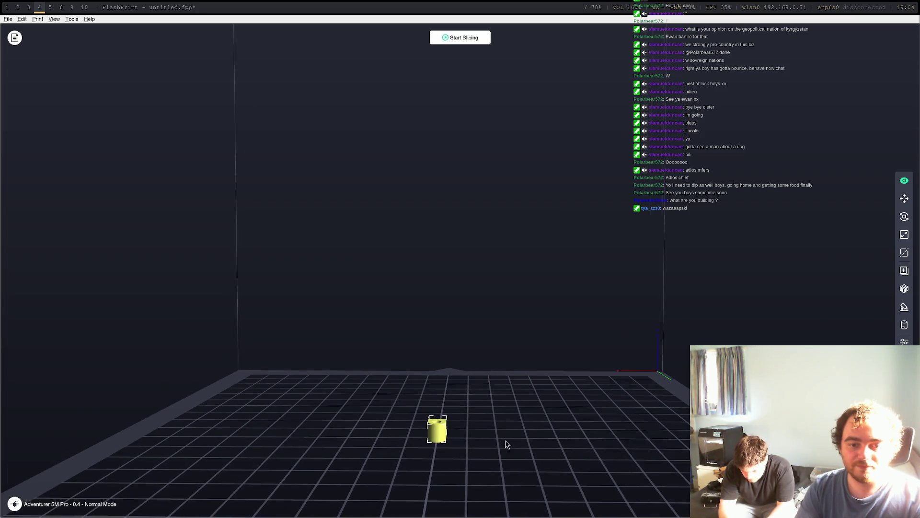
mouse_move(505, 441)
right_mouse_down()
mouse_move(386, 421)
mouse_move(456, 425)
right_mouse_up()
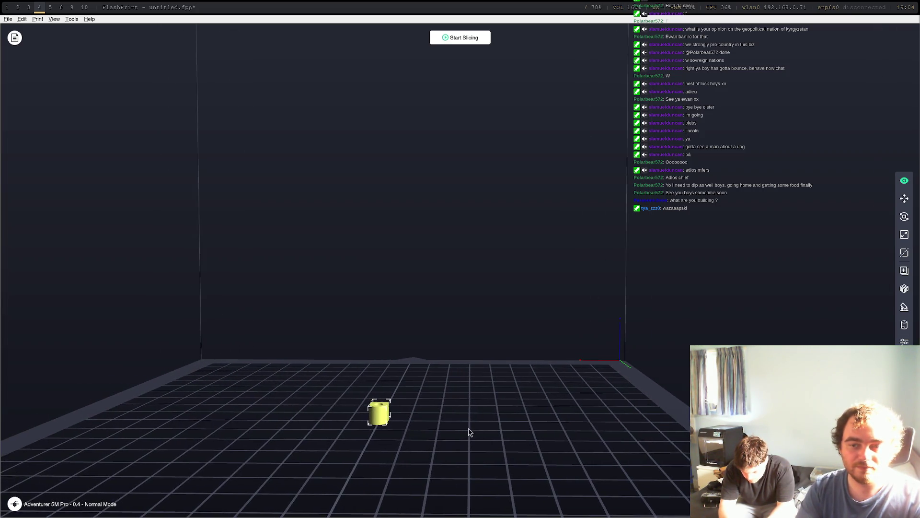
mouse_move(516, 415)
left_mouse_down()
mouse_move(410, 441)
mouse_move(390, 432)
mouse_move(415, 379)
mouse_move(464, 433)
mouse_move(578, 384)
left_mouse_up()
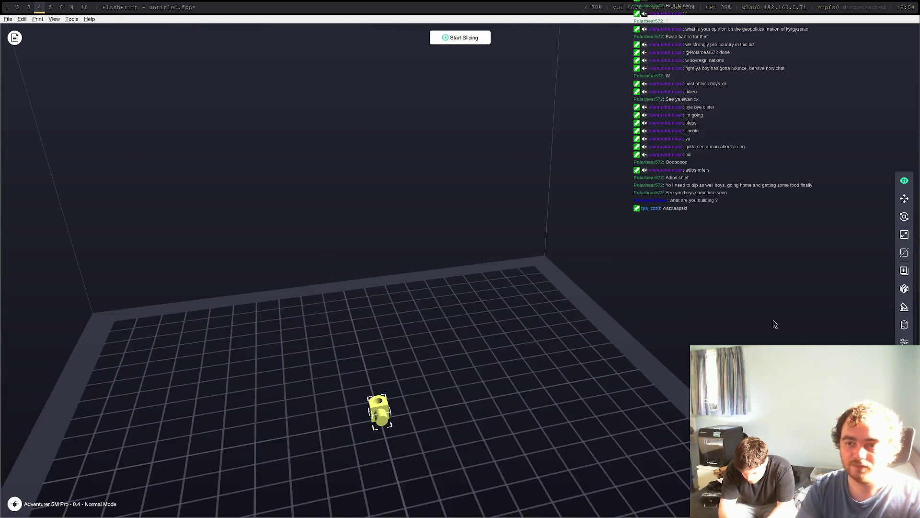
Generate automatic supports and slice the part without a raft or brim.
left_click(903, 308)
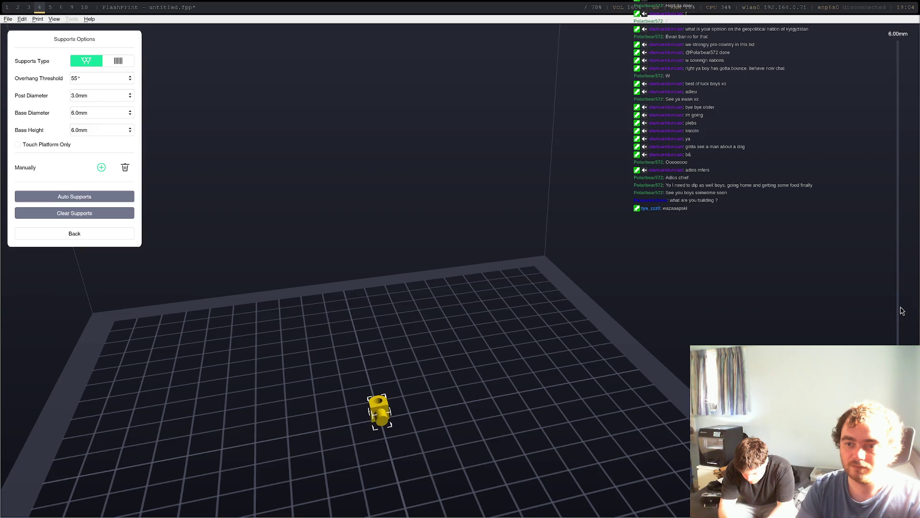
left_click(62, 193)
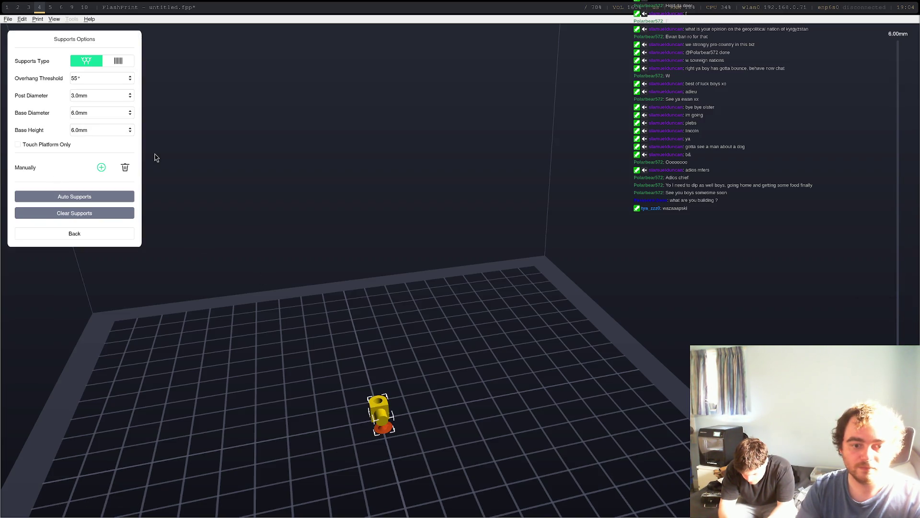
left_click(85, 233)
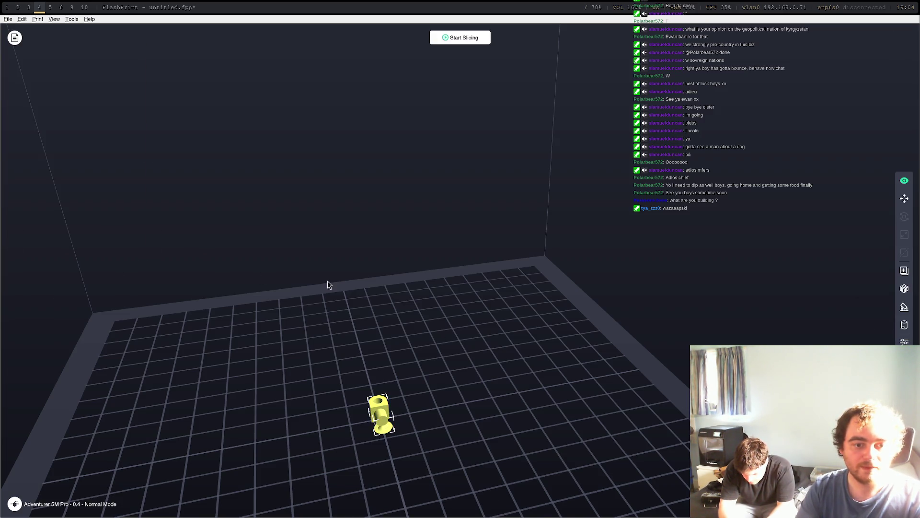
left_click(461, 36)
left_click(525, 337)
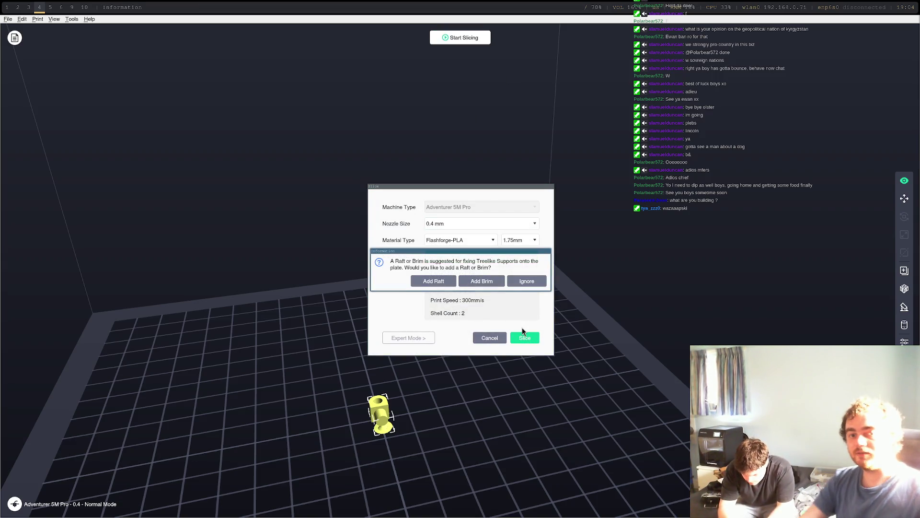
left_click(477, 284)
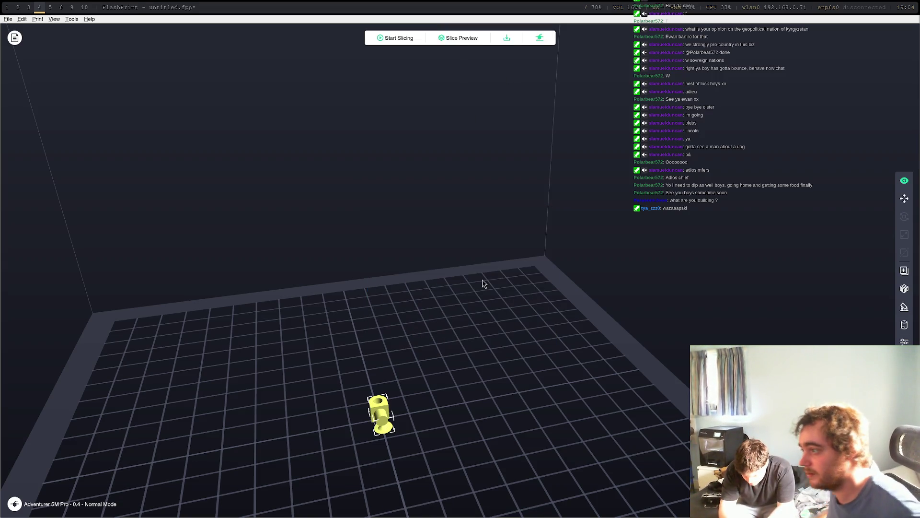